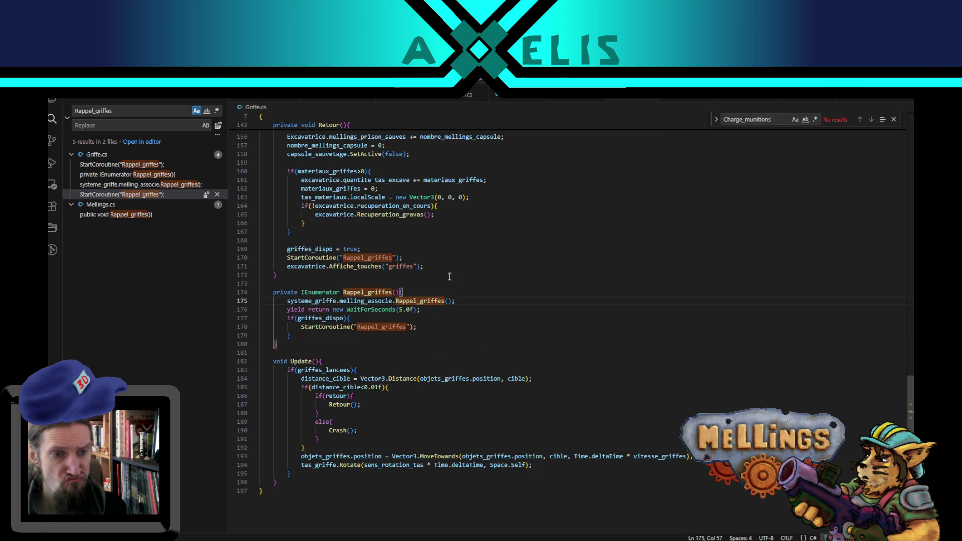
Open Mellings.cs from the Rappel_griffes search results and place the caret at line 372
left_click(582, 103)
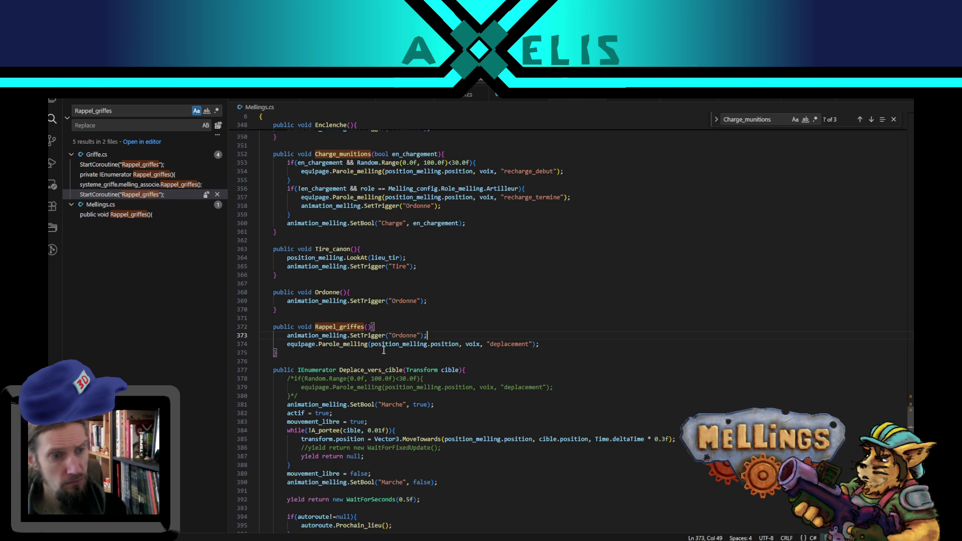
scroll(390, 355, "up", 3)
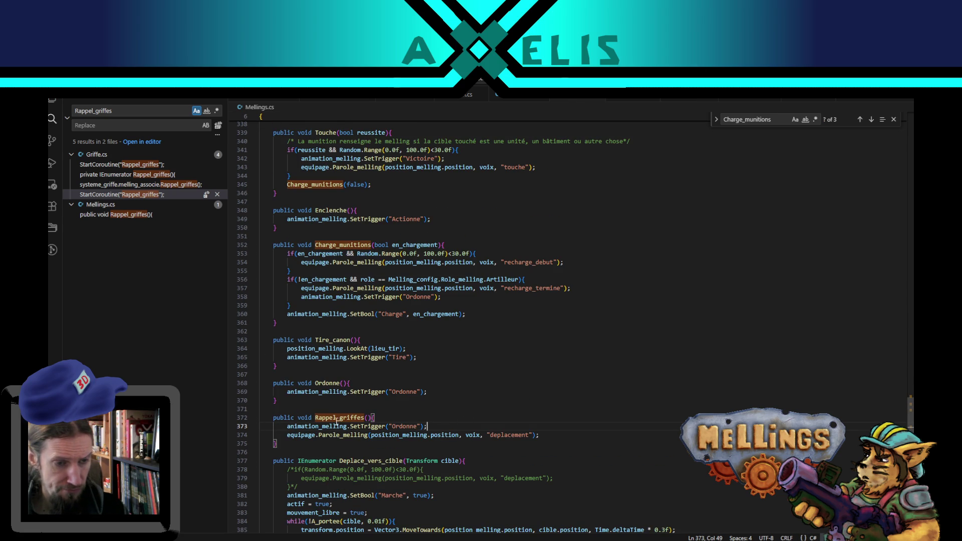
left_click(381, 420)
Select the position_melling.LookAt(cible.position); line in Marche_cible, then return to Rappel_griffes
scroll(397, 426, "up", 4)
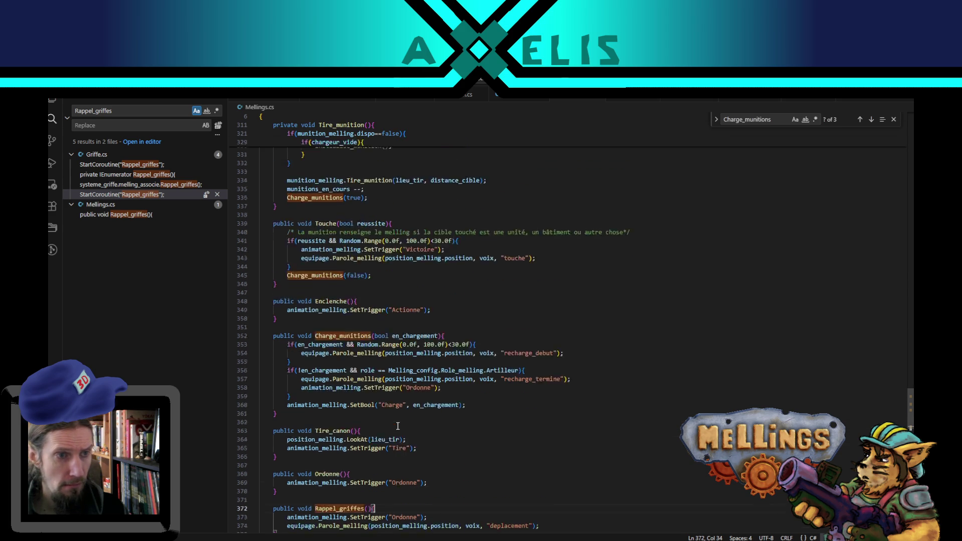
scroll(413, 351, "up", 5)
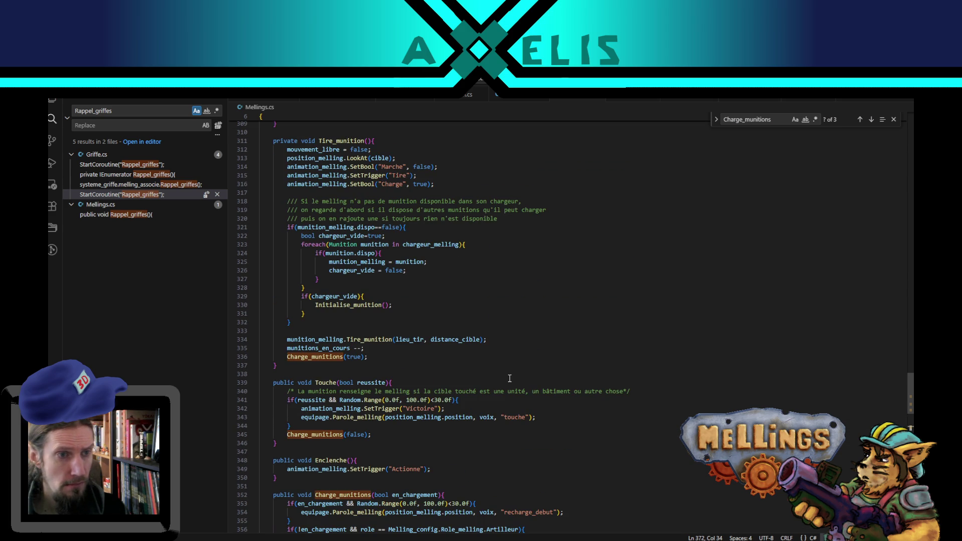
scroll(510, 378, "up", 3)
scroll(510, 379, "up", 4)
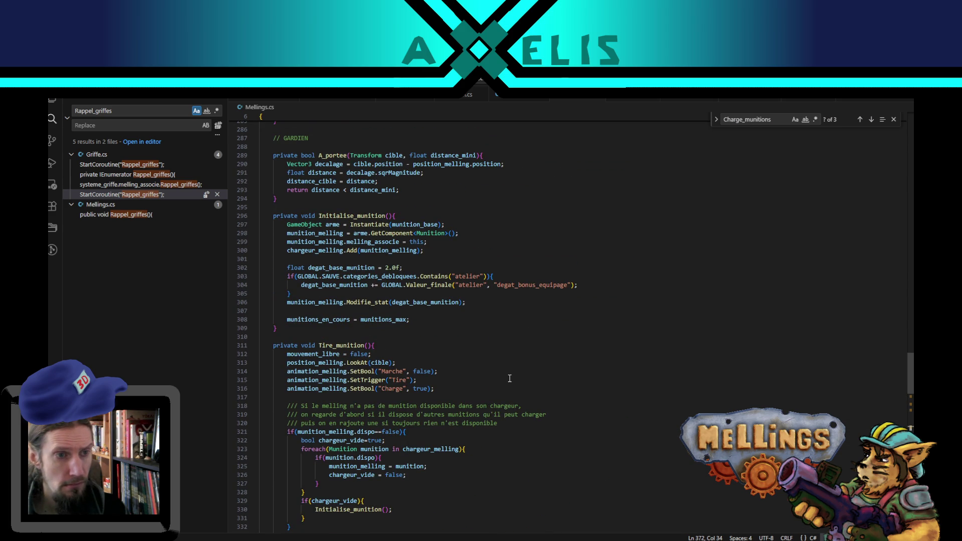
scroll(510, 379, "up", 4)
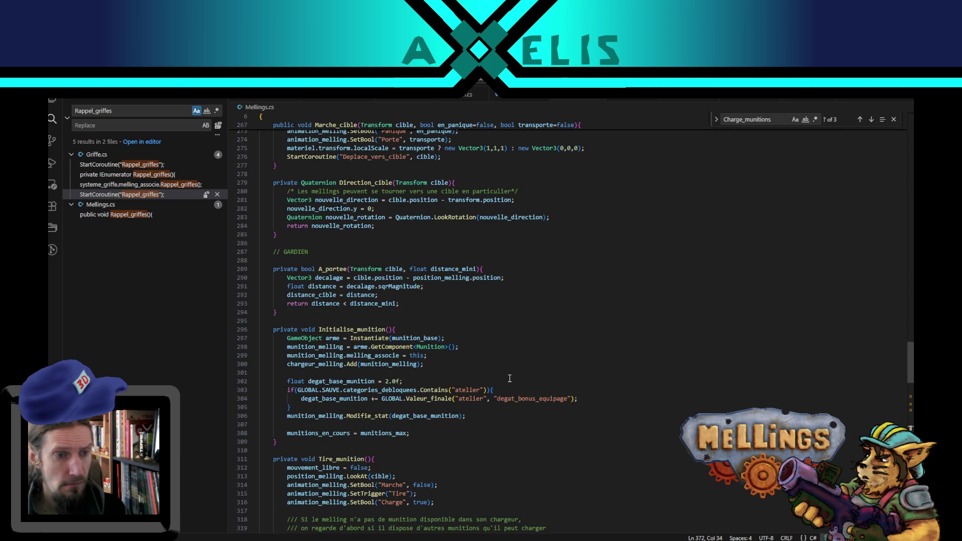
scroll(480, 372, "up", 7)
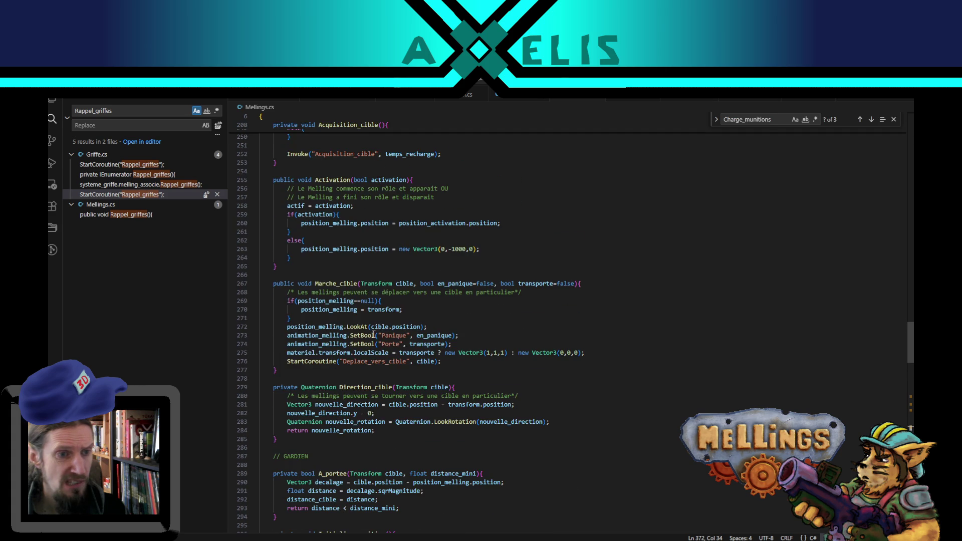
scroll(374, 335, "up", 3)
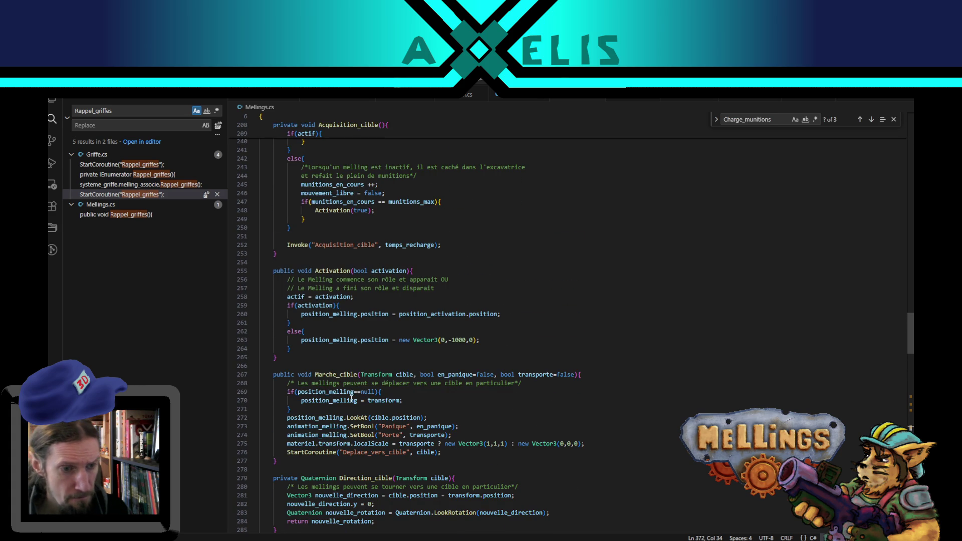
left_click_drag(287, 418, 451, 420)
key("ctrl+c")
scroll(451, 420, "down", 15)
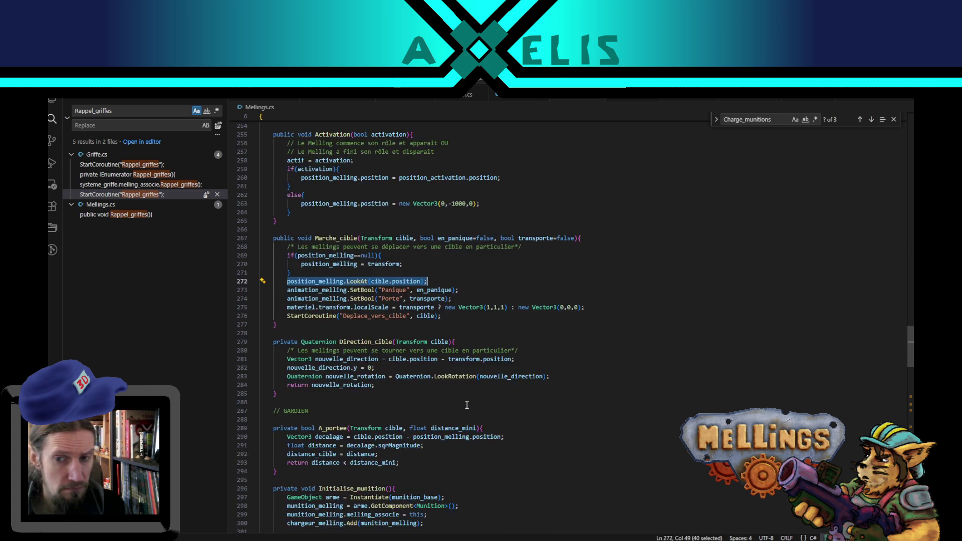
scroll(396, 433, "down", 4)
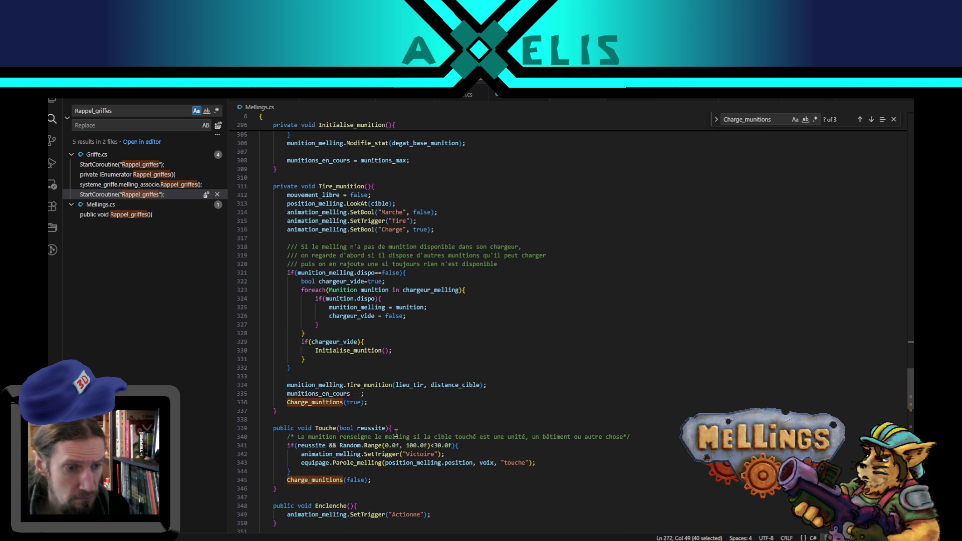
scroll(396, 434, "down", 3)
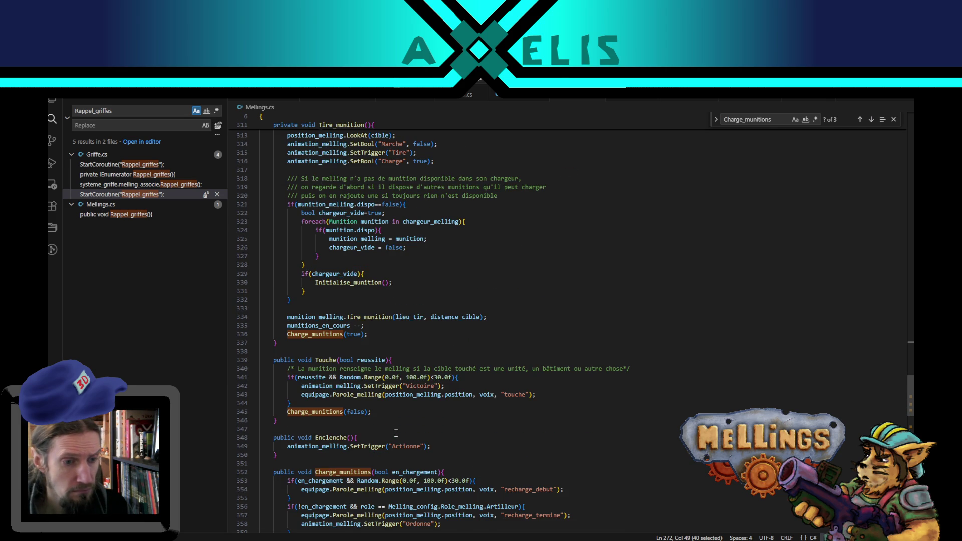
scroll(396, 434, "down", 8)
Paste the LookAt line on a new line in Rappel_griffes
left_click(395, 440)
key("Return")
key("ctrl+v")
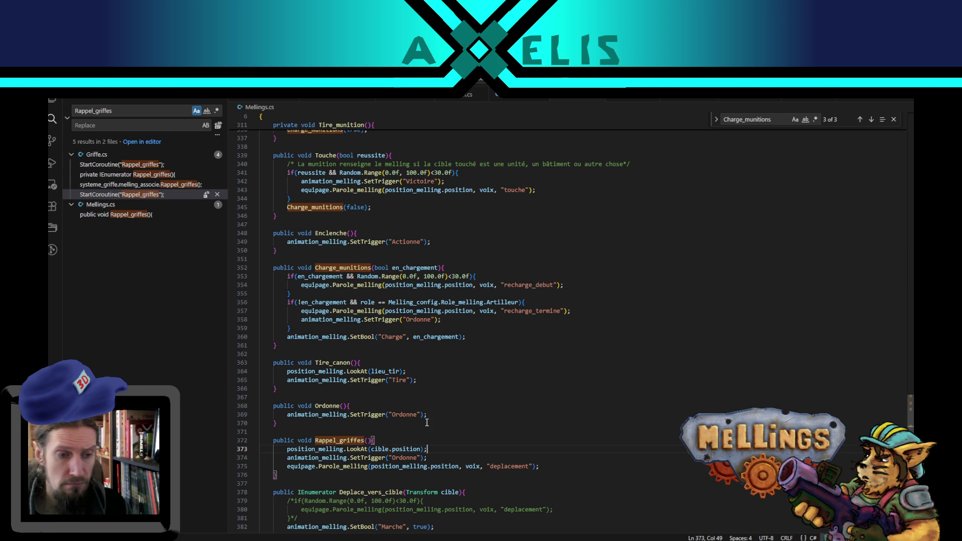
Change its argument to Camera.main.transform.position and switch to Unity to recompile
double_click(413, 450)
left_click(380, 446, "shift")
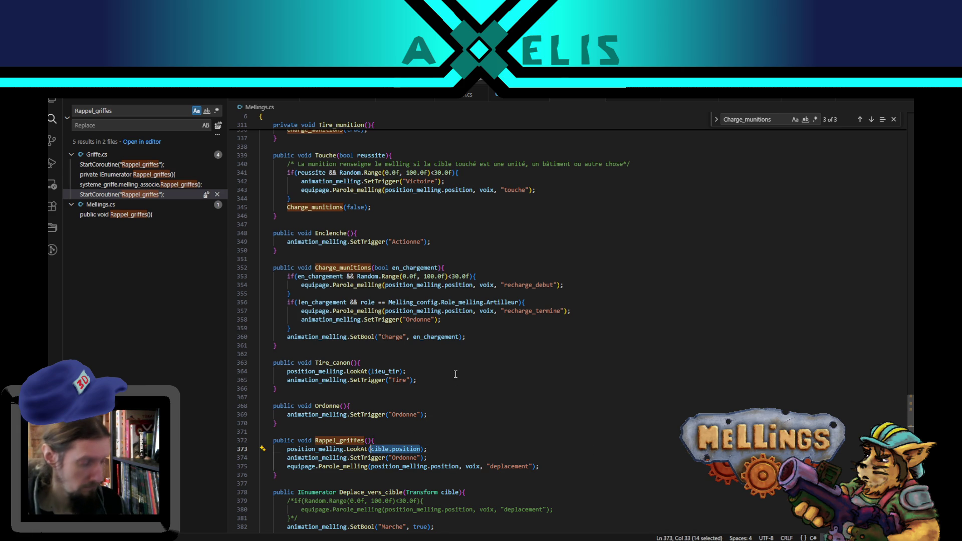
type("Came")
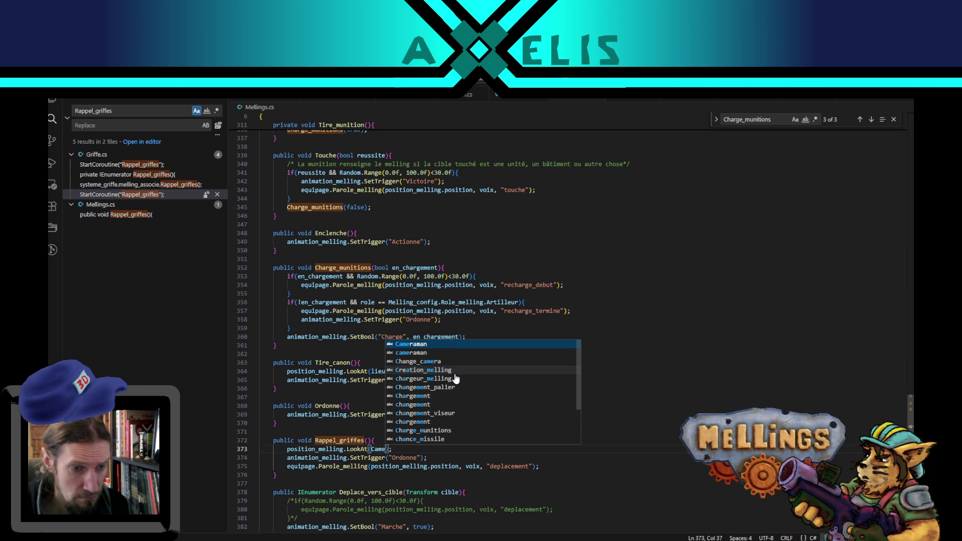
type("ra.man")
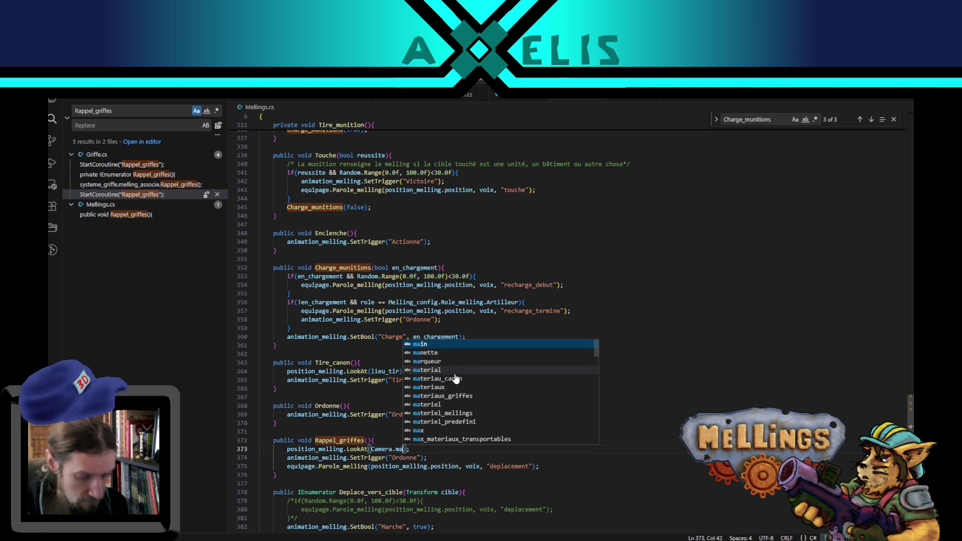
type("in")
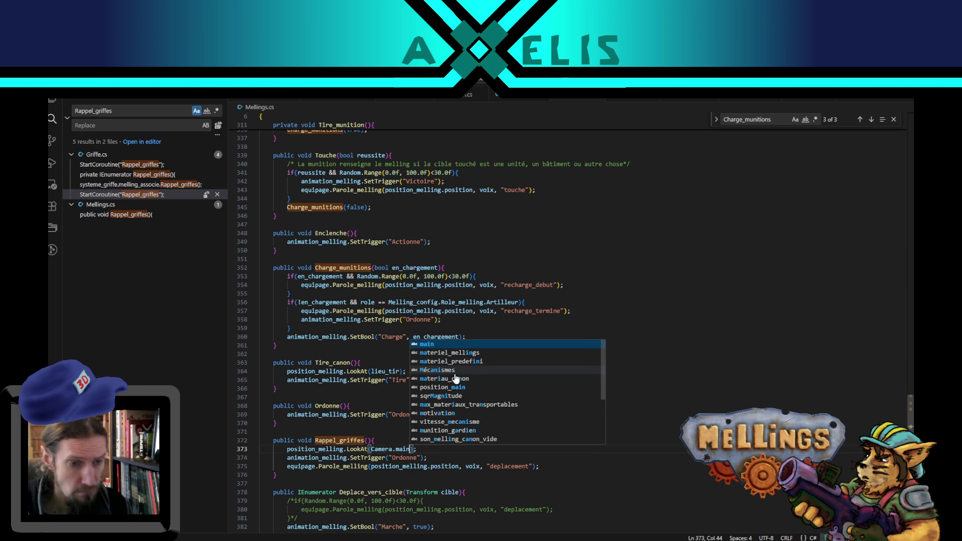
type(".transo")
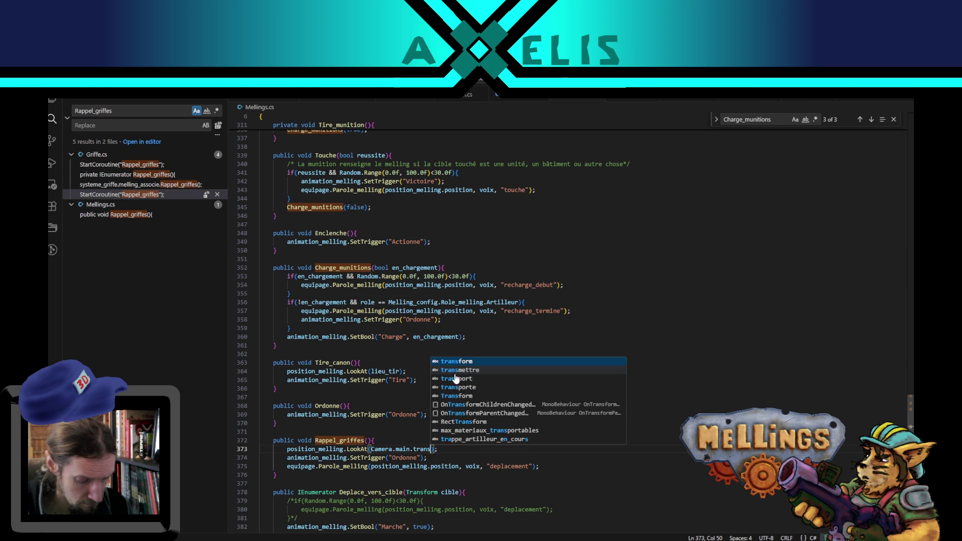
key("BackSpace")
type("form.pos")
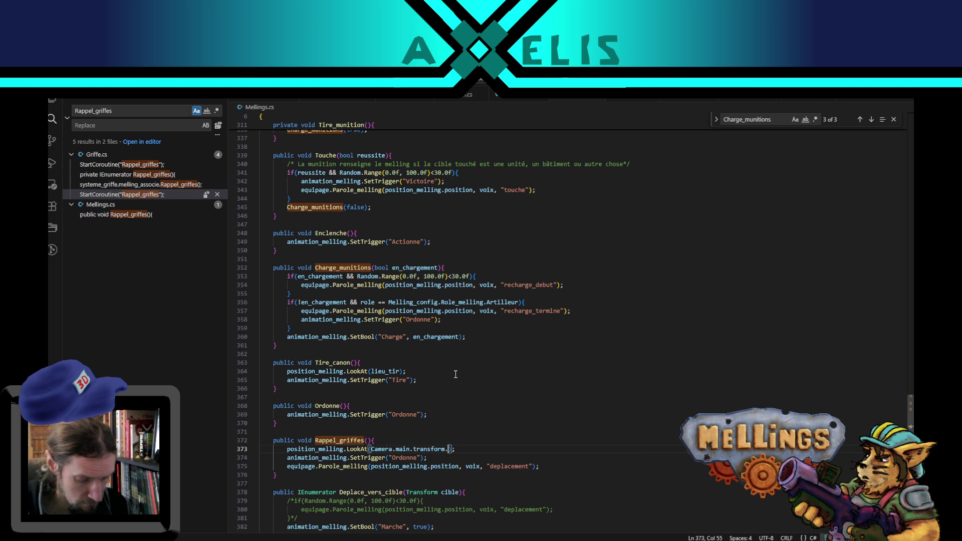
type("ition")
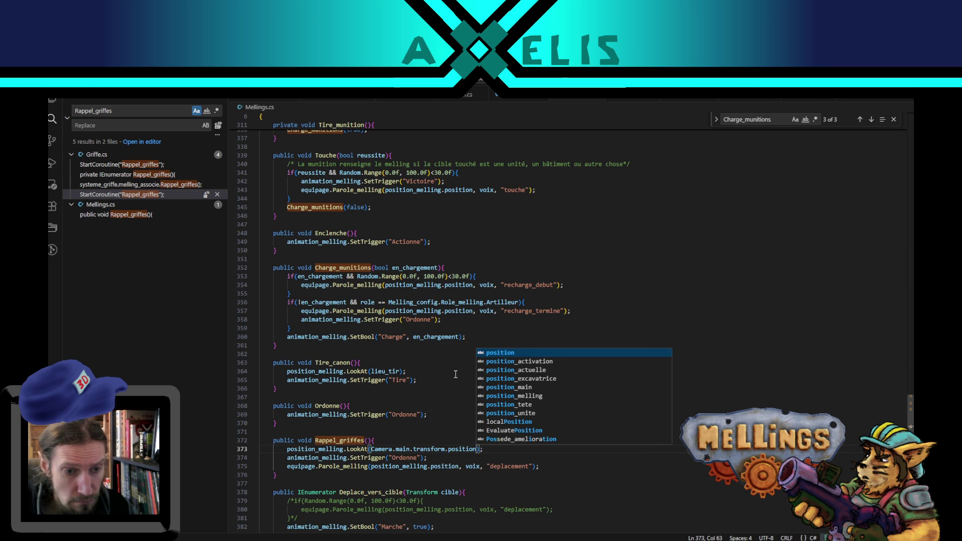
key("Escape")
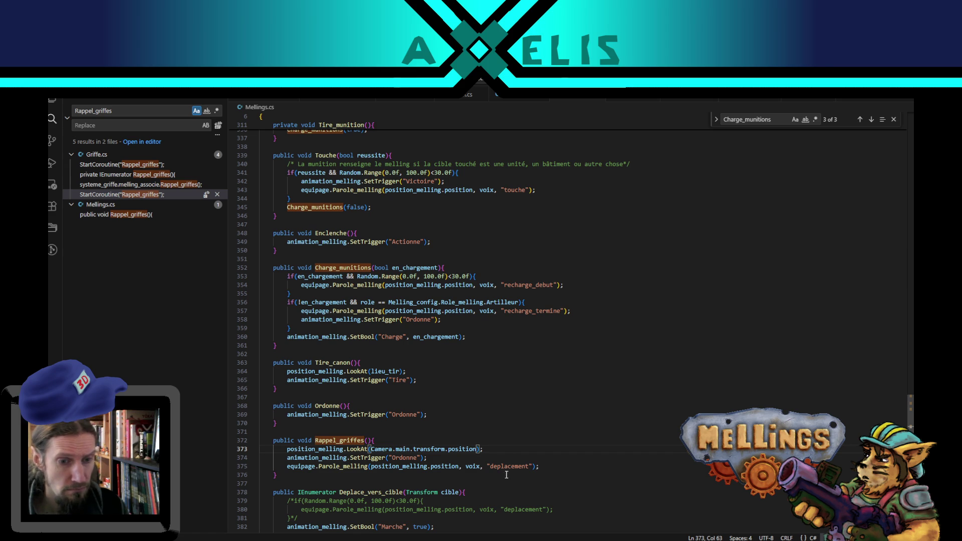
key("alt+Tab")
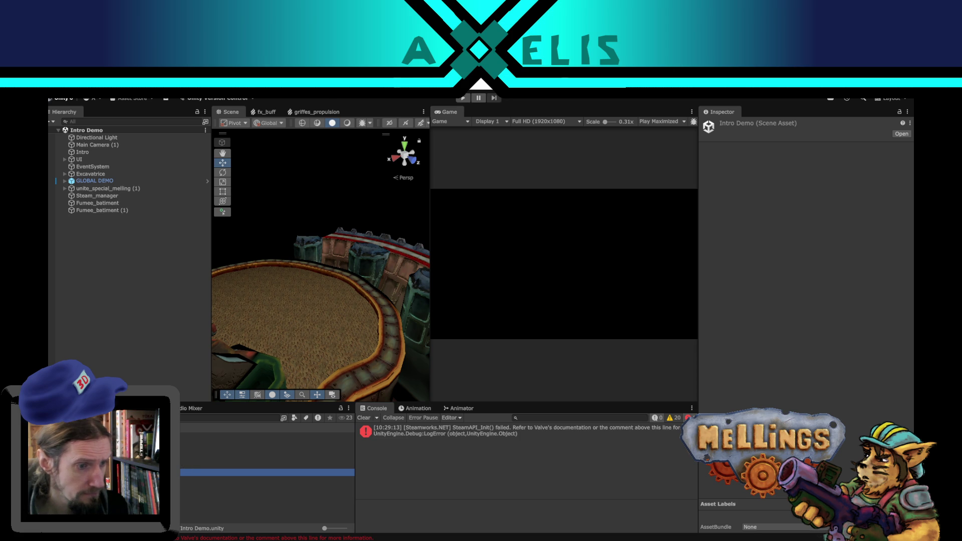
Open the Bataille scene, select the Excavatrice object, and widen the properties panel
double_click(200, 458)
left_click(89, 161)
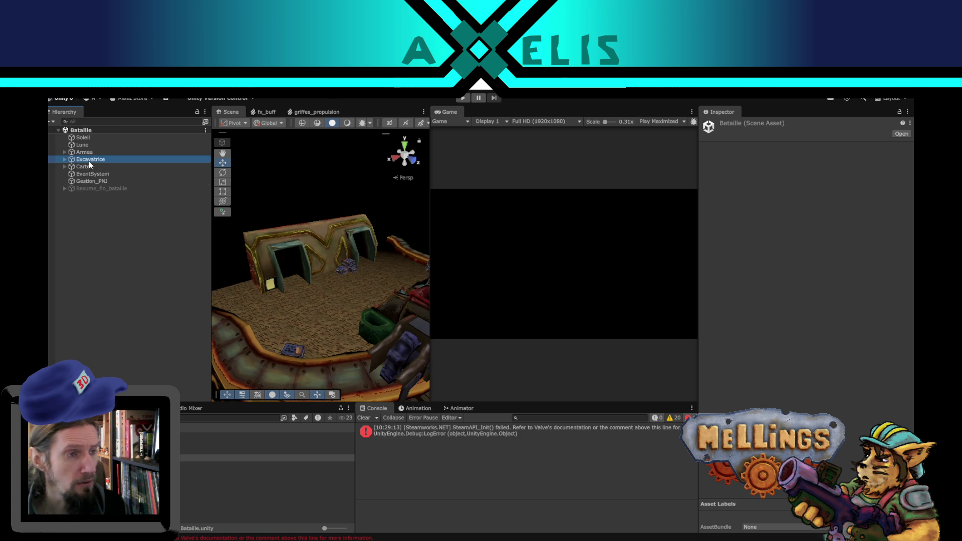
scroll(853, 302, "down", 10)
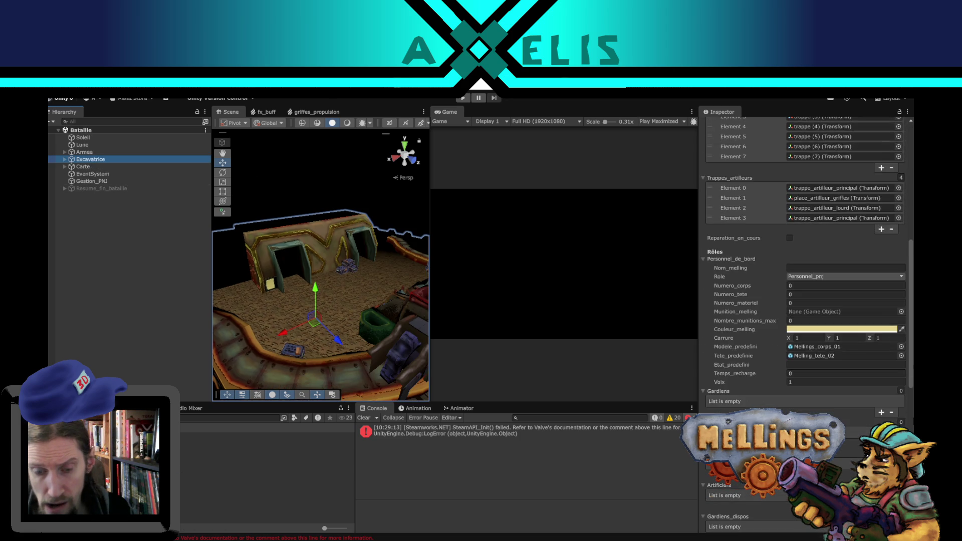
scroll(802, 301, "down", 15)
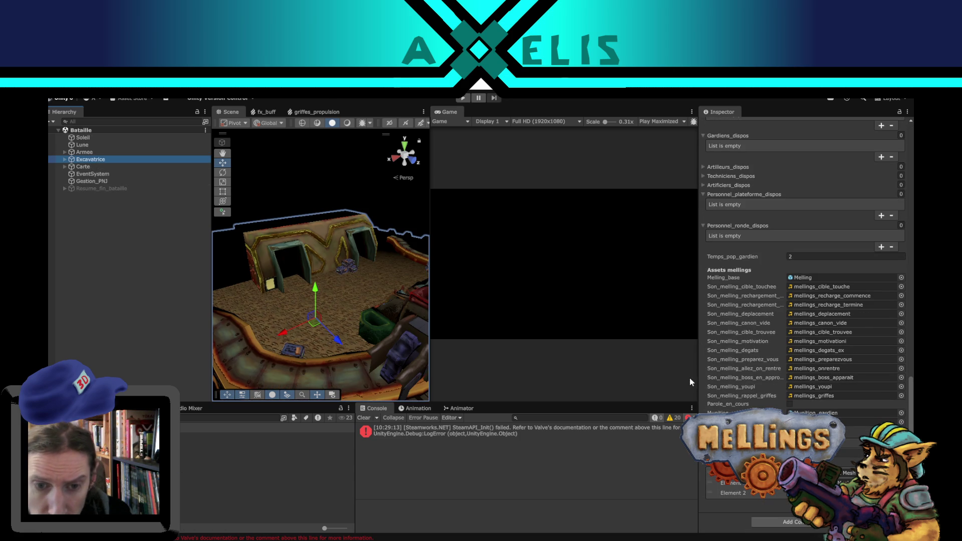
left_click_drag(698, 382, 665, 384)
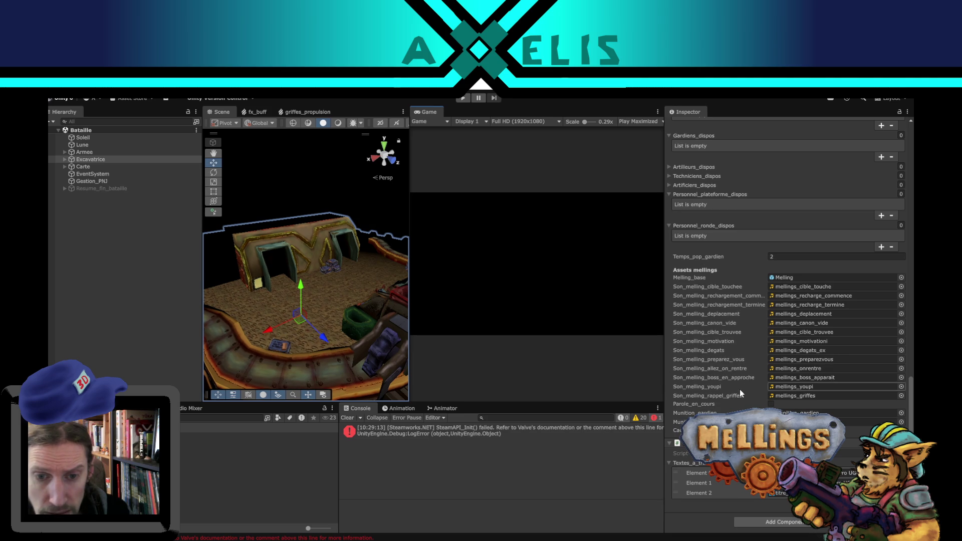
Preview the Mellings_deplacement audio clip twice, then clear the selection
left_click(792, 368)
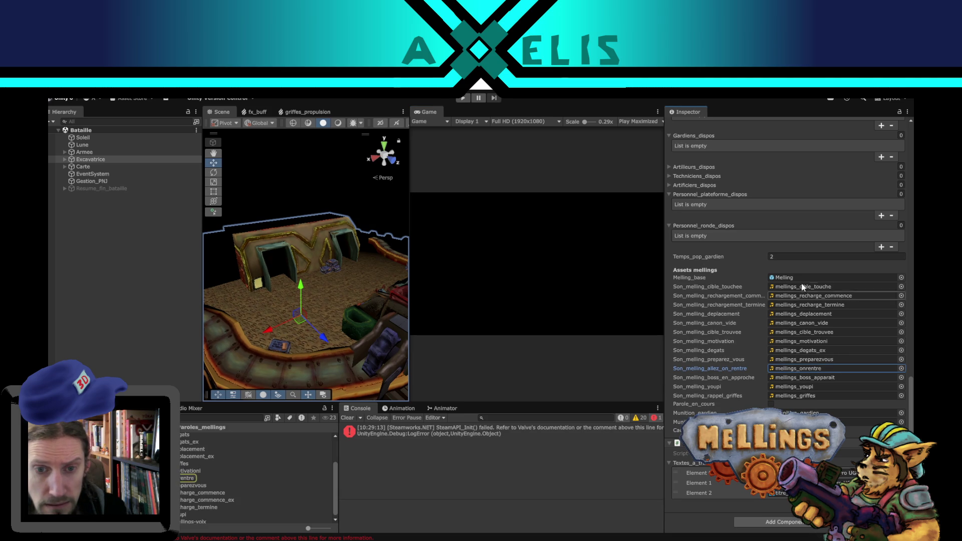
left_click(810, 313)
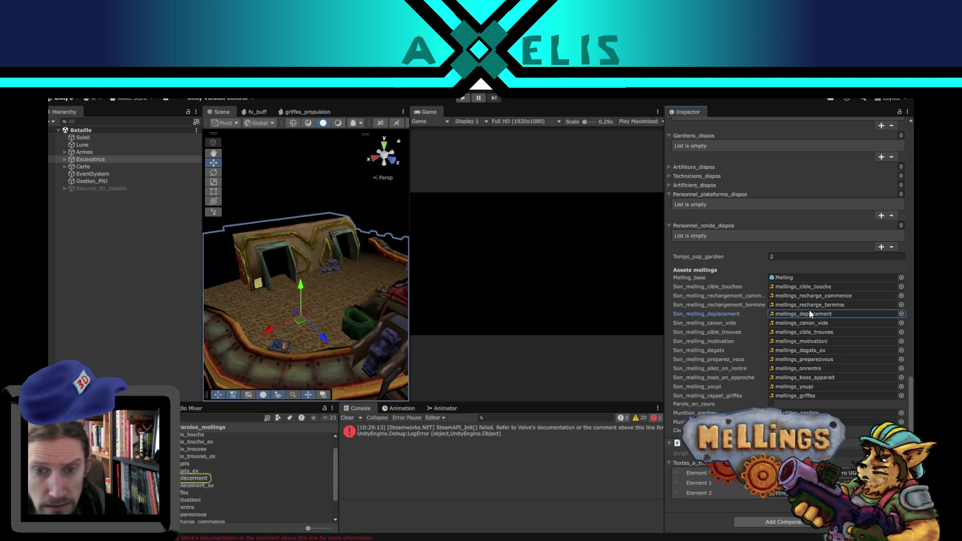
left_click(182, 479)
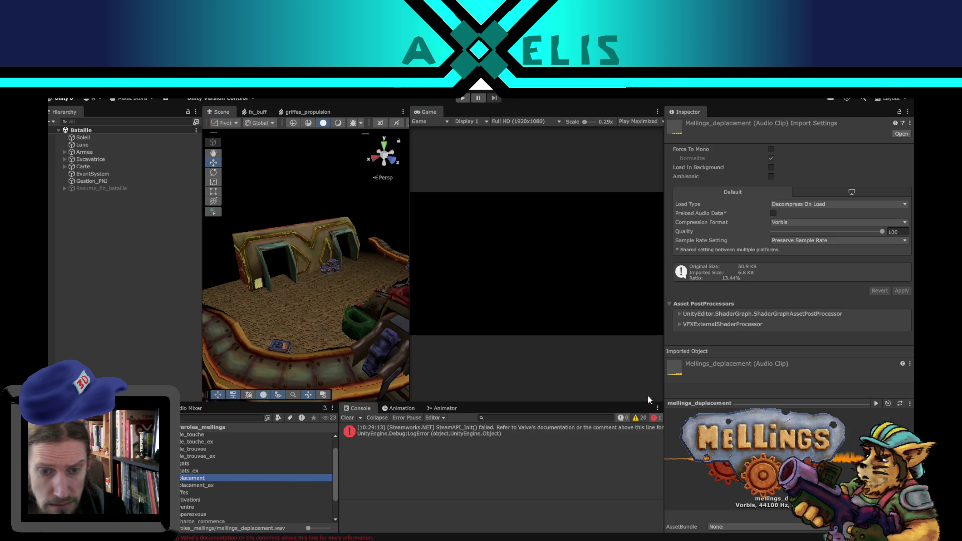
left_click(878, 404)
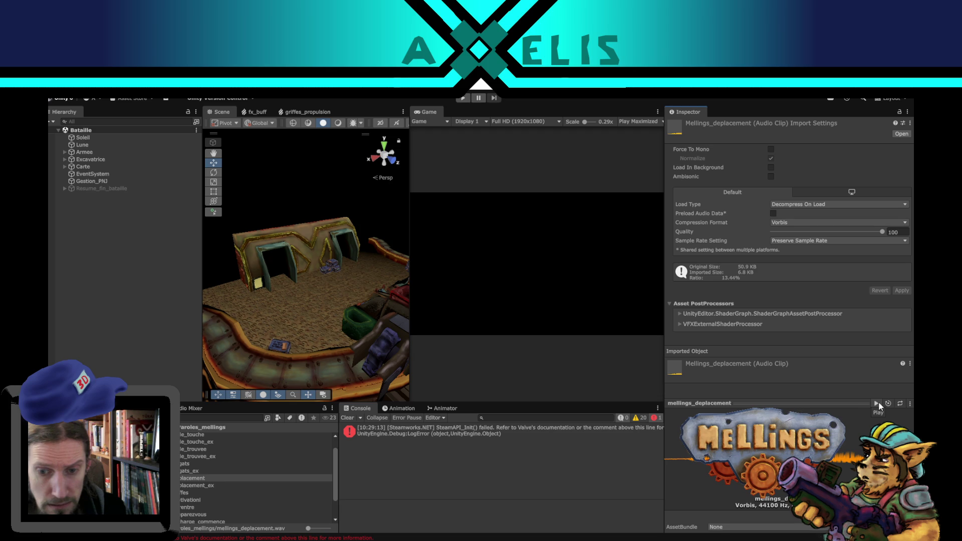
left_click(879, 403)
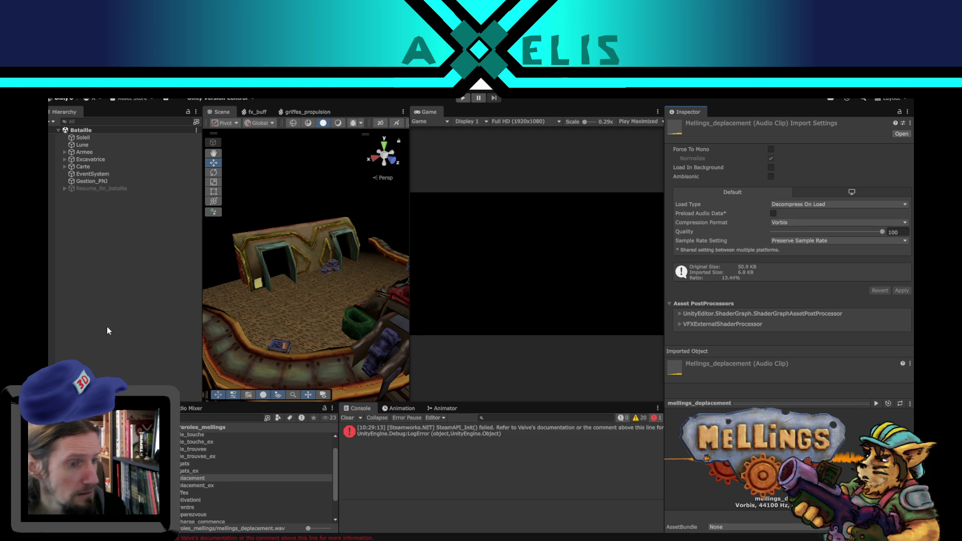
left_click(115, 338)
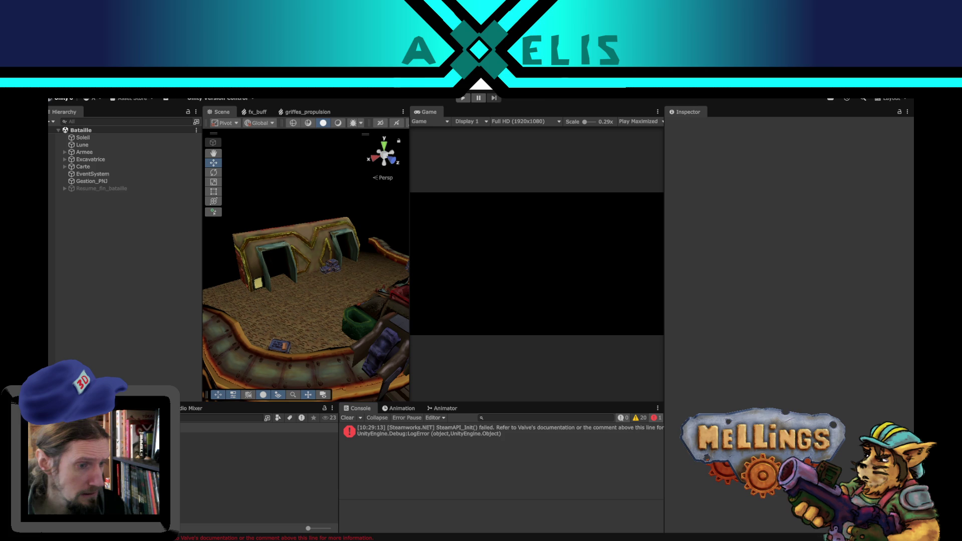
Open Intro Demo.unity, widen the Game view, and enter play mode
double_click(260, 473)
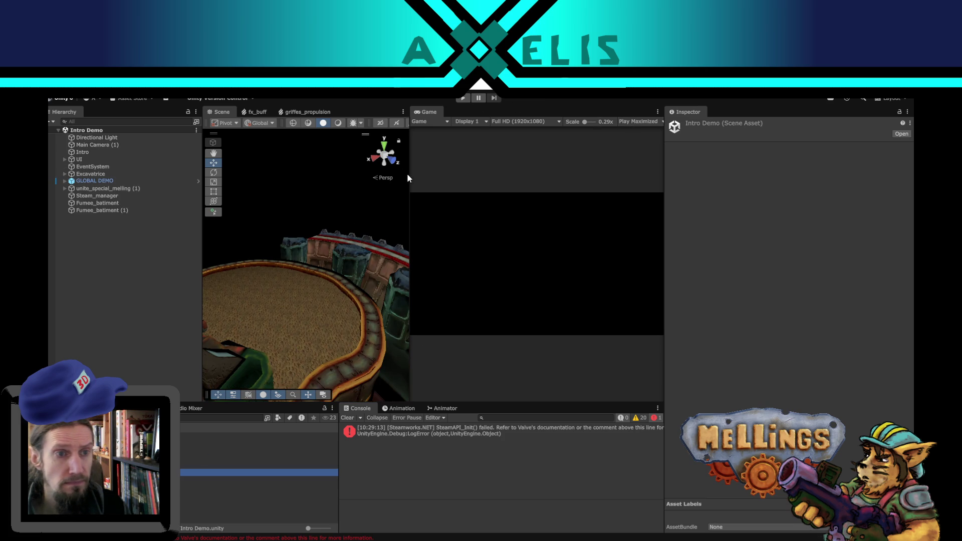
left_click_drag(409, 176, 377, 176)
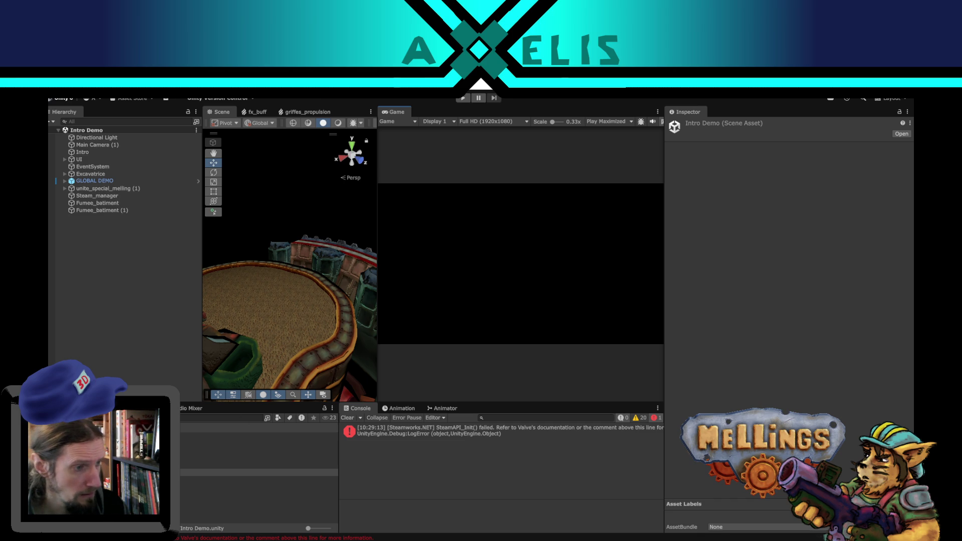
left_click(463, 98)
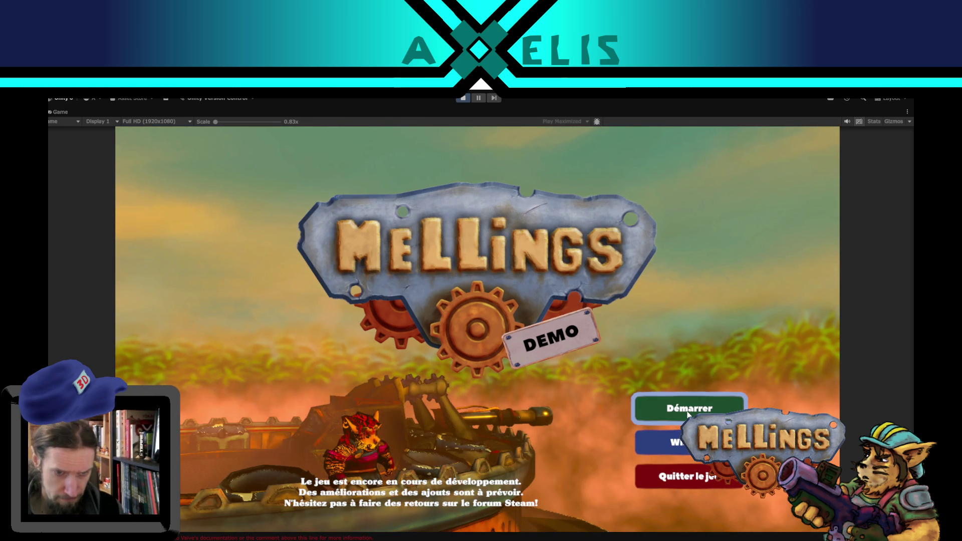
Start a game, launch the Jungle expedition, advance the excavator with Z, then press Escape
left_click(688, 414)
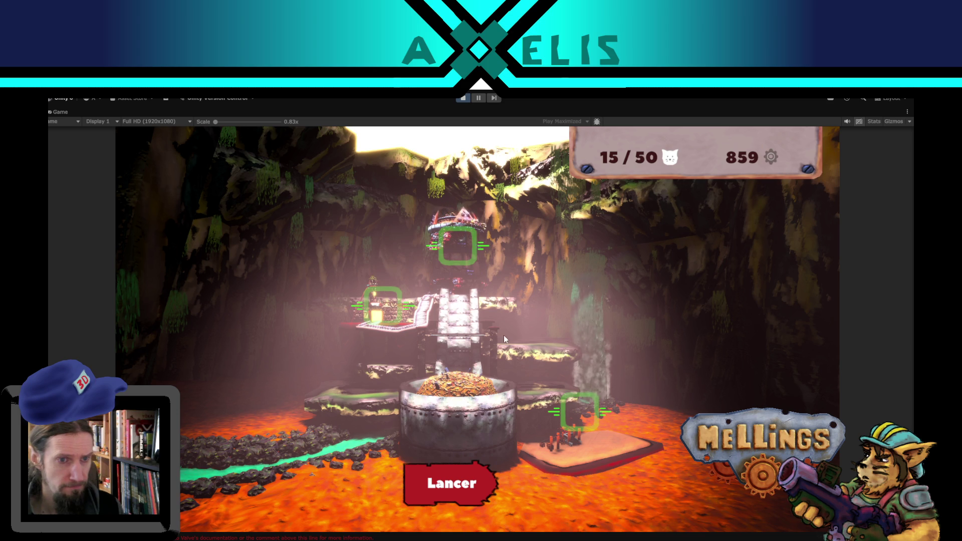
left_click(465, 477)
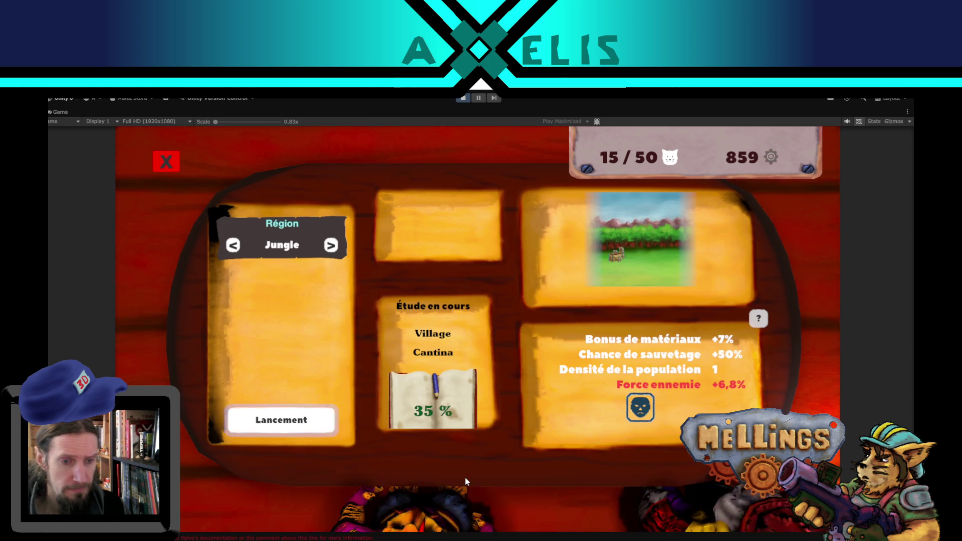
left_click(298, 425)
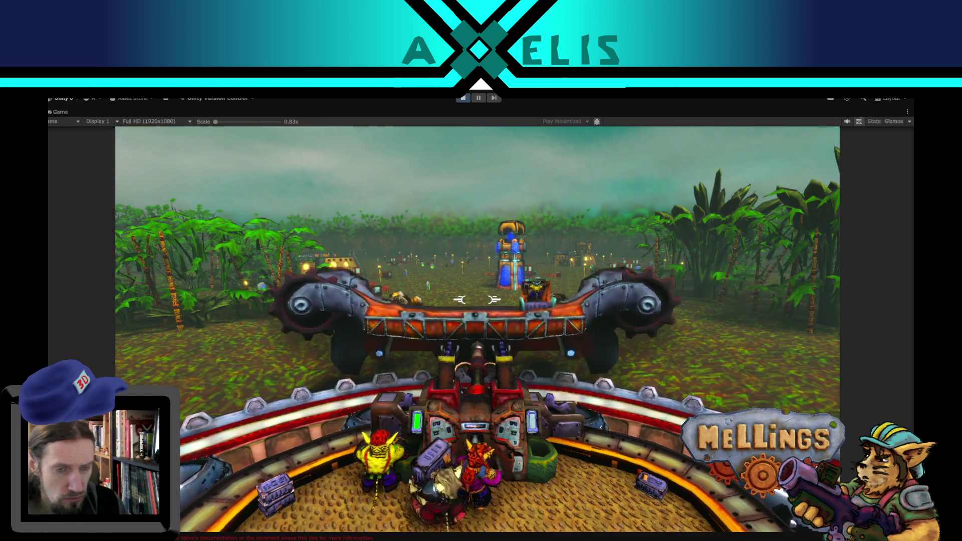
key("z")
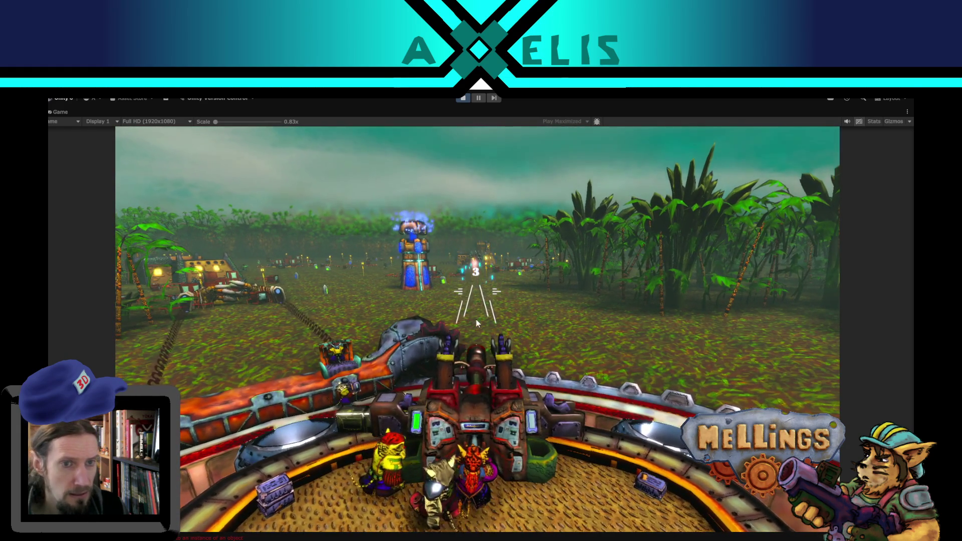
key("Escape")
Pause play, inspect the NullReferenceException stack trace in the Console, and open Equipage.cs
left_click(481, 98)
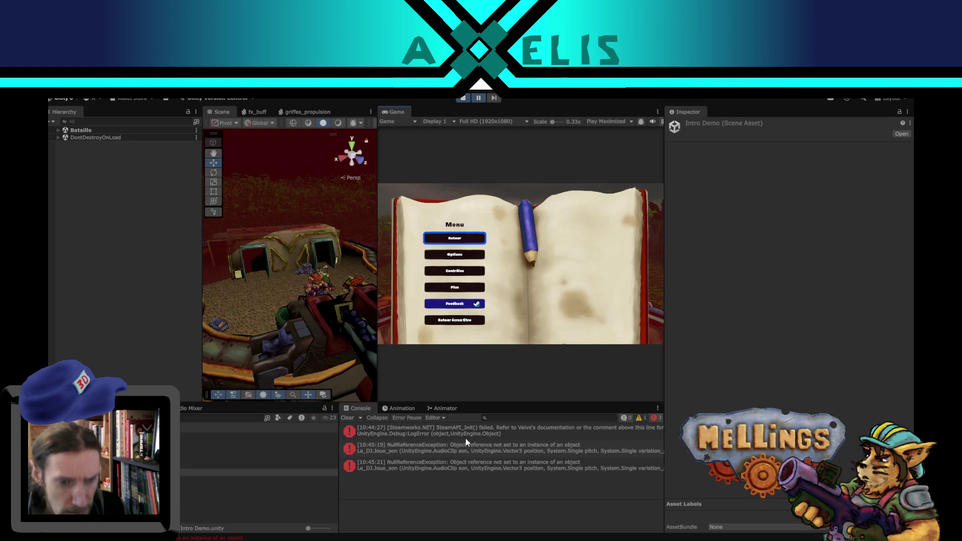
left_click(464, 463)
left_click(486, 448)
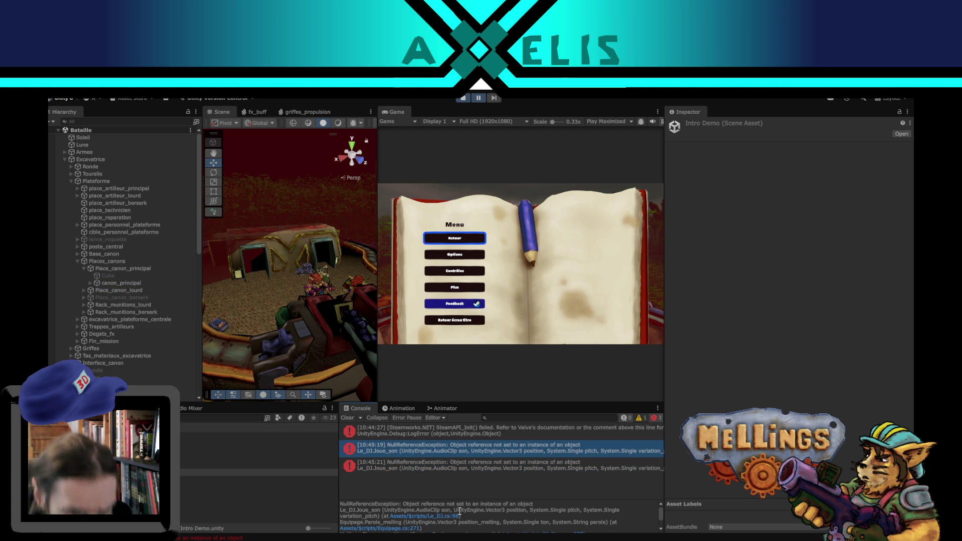
left_click(449, 523)
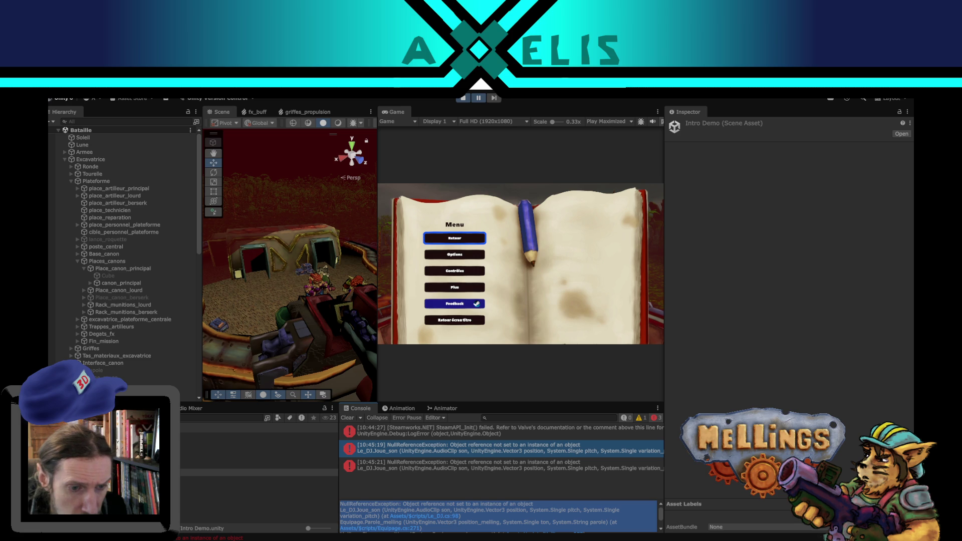
key("alt+Tab")
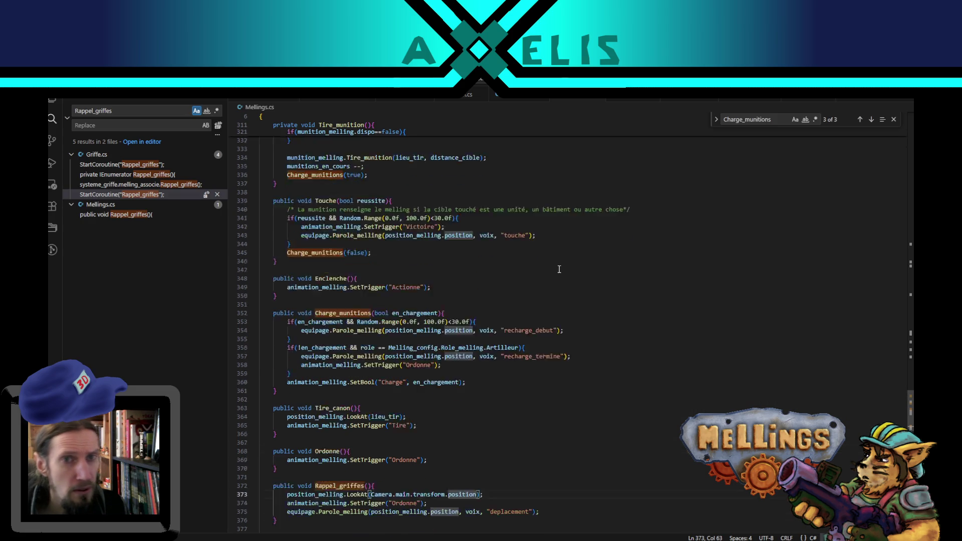
key("ctrl+Tab")
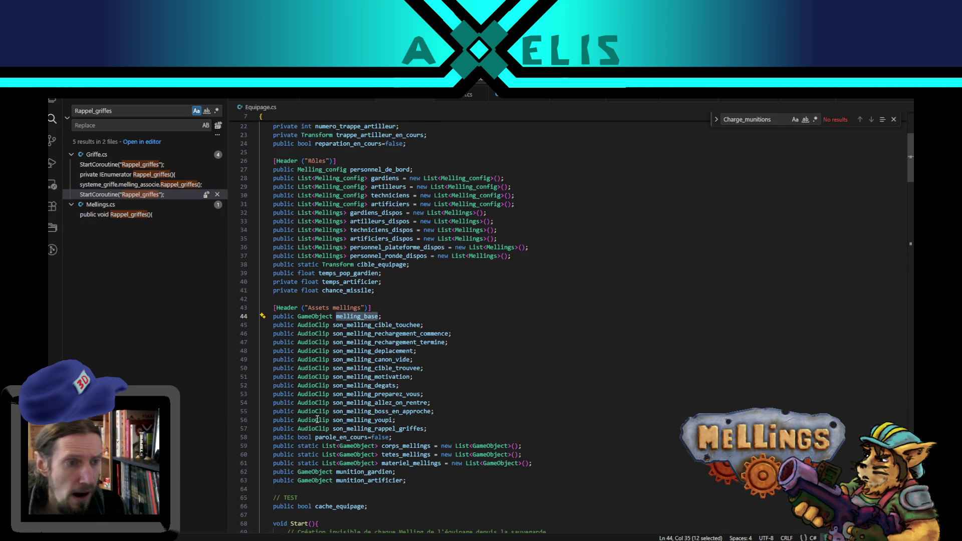
Highlight parole_a_dire's uses around Equipage.cs line 271, then return to Unity
left_click_drag(906, 184, 869, 397)
left_click(306, 389)
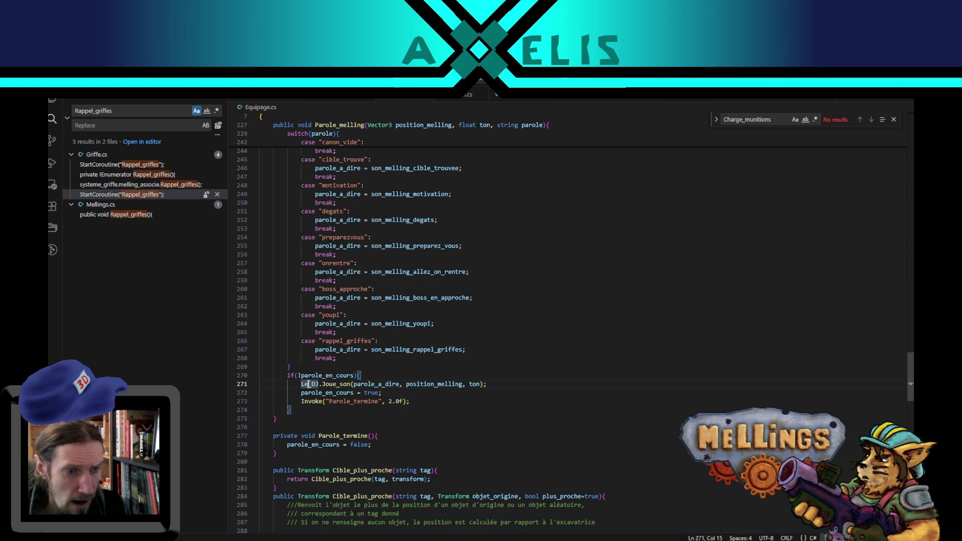
double_click(373, 385)
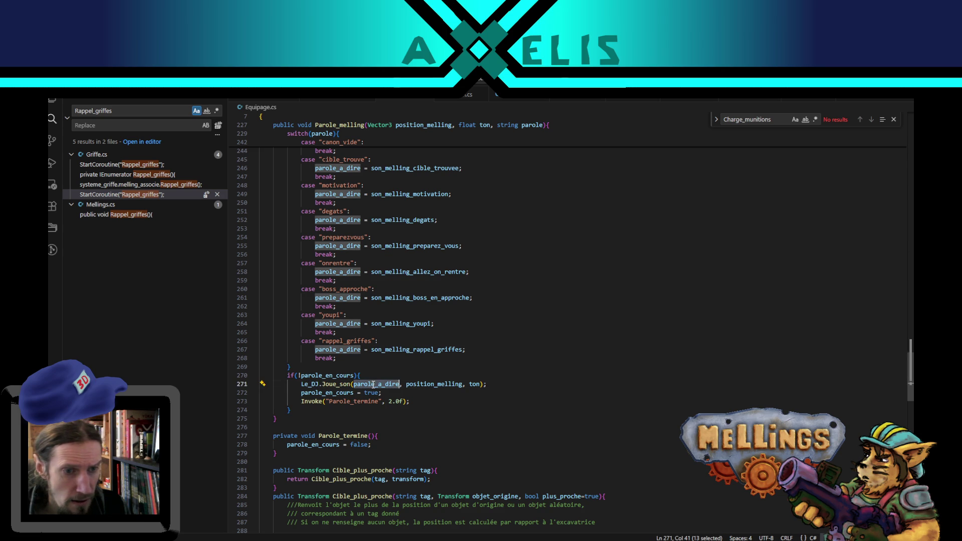
left_click(437, 385)
left_click(369, 384)
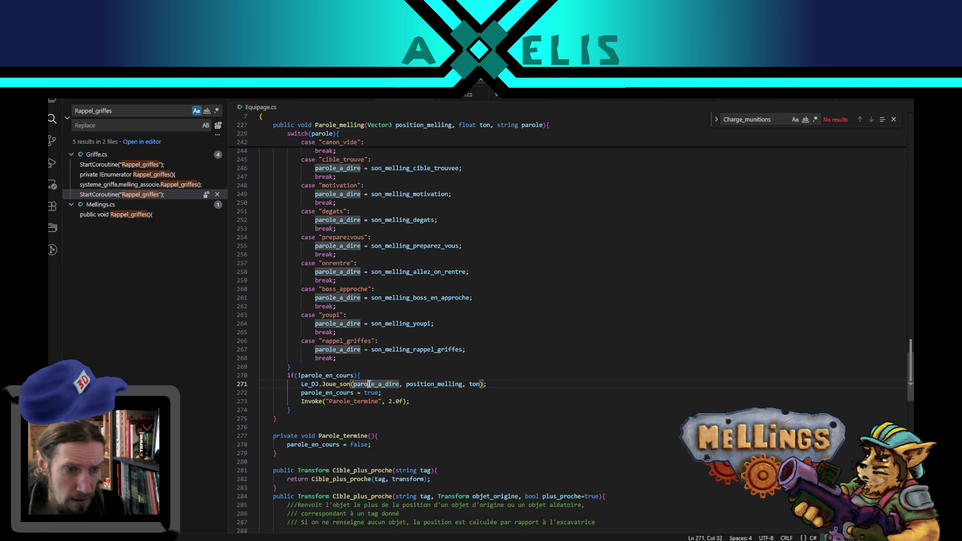
scroll(419, 399, "up", 3)
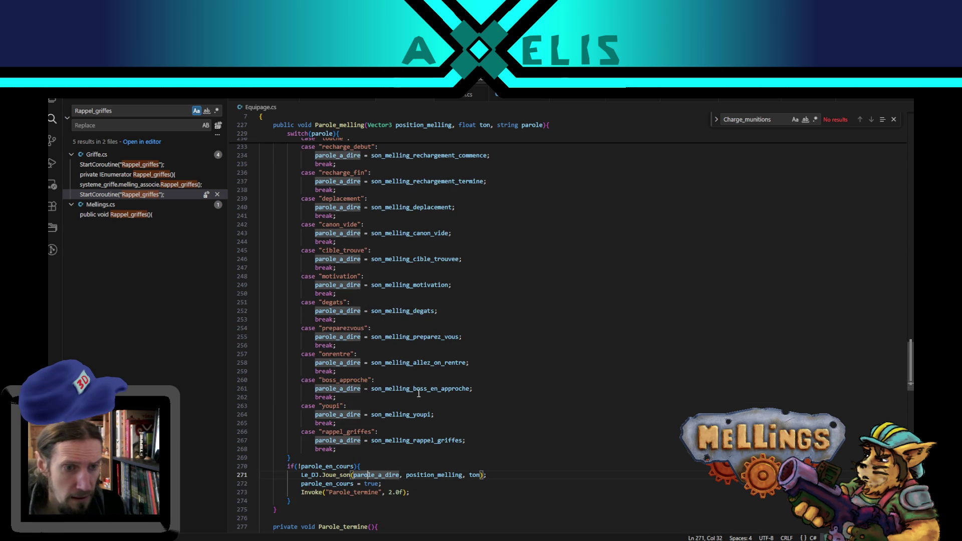
key("alt+Tab")
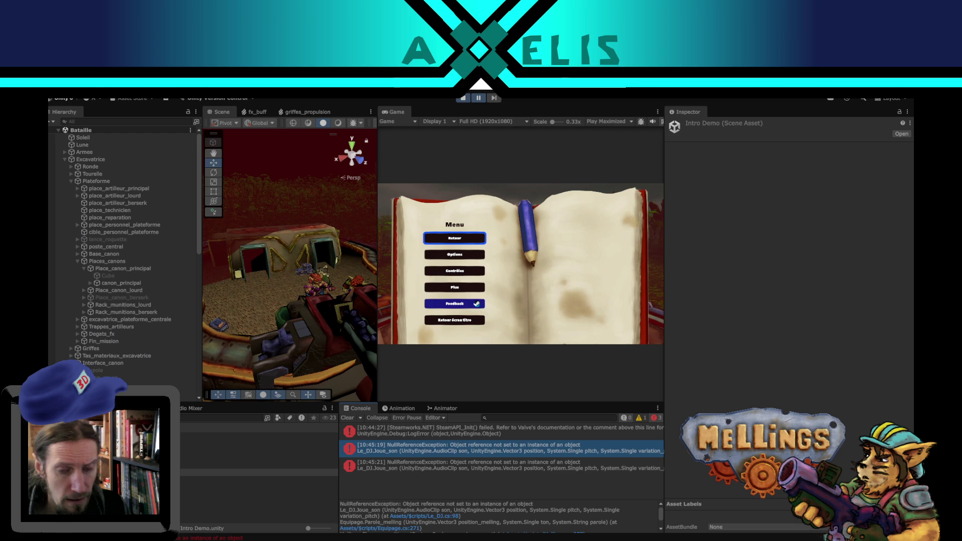
Trace the error to Mellings.cs line 357 and scroll to Charge_munitions in VS Code
scroll(480, 518, "down", 2)
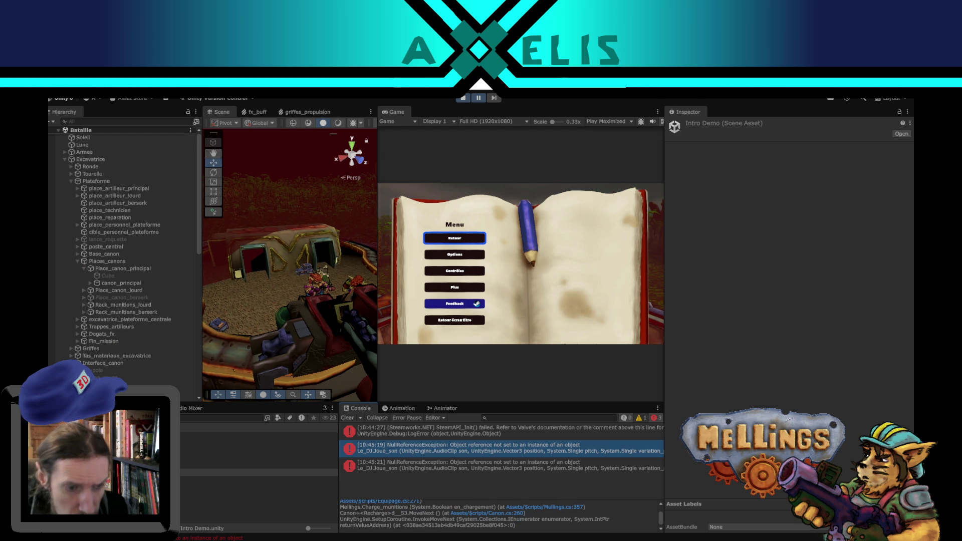
key("alt+Tab")
scroll(717, 256, "down", 8)
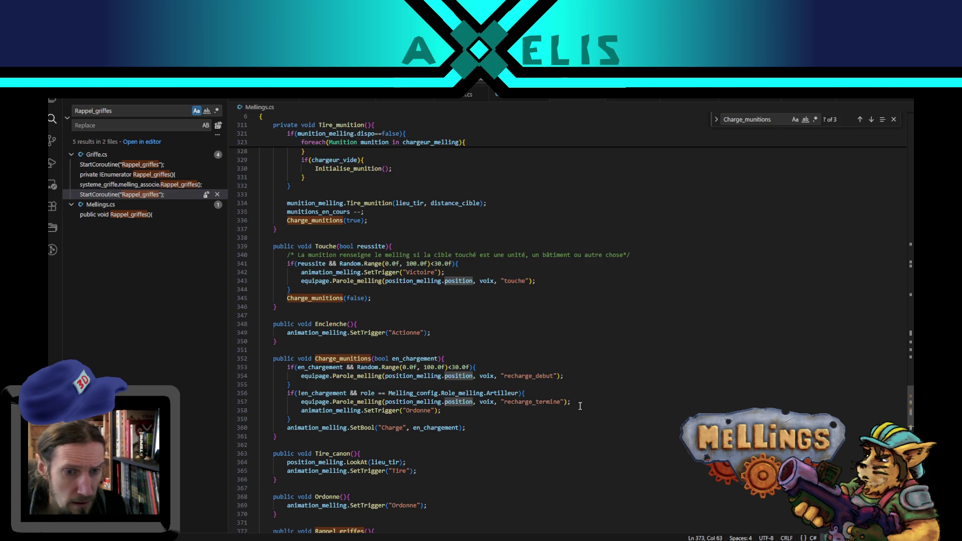
Select the recharge_termine string on line 357 and stop Unity's play mode
double_click(522, 401)
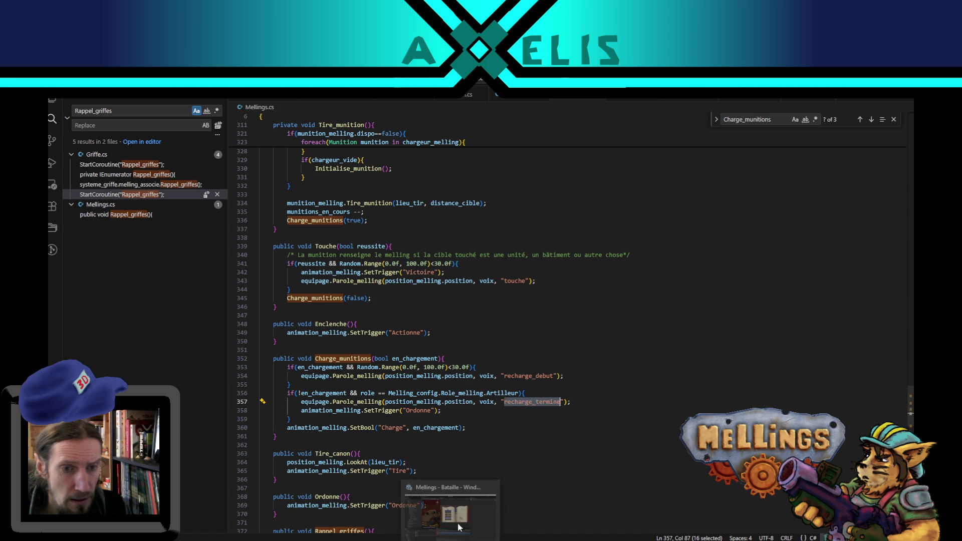
key("alt+Tab")
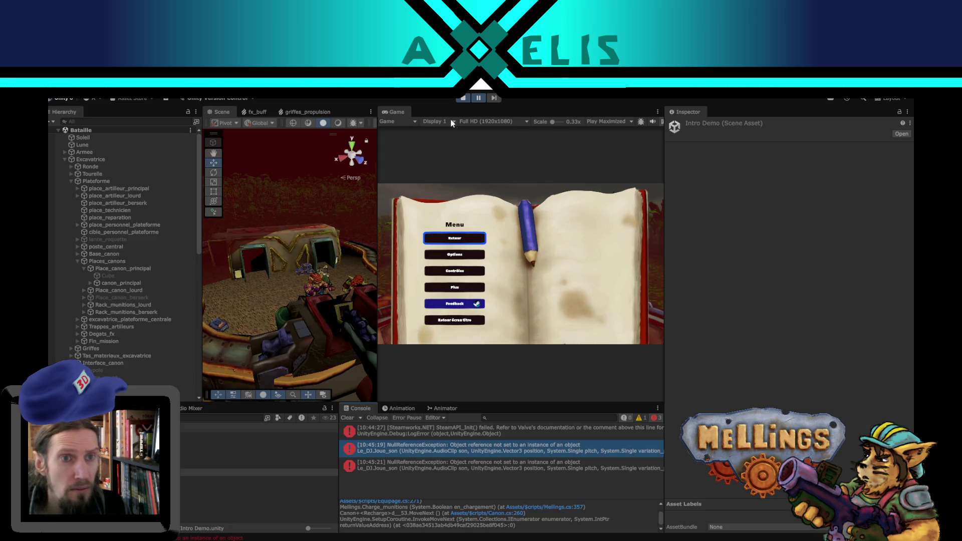
left_click(463, 99)
key("alt+Tab")
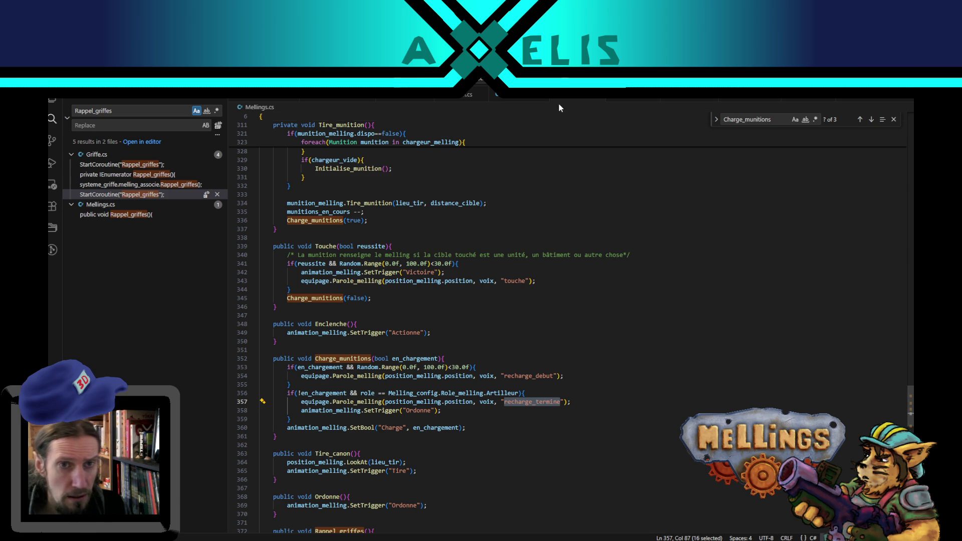
Compare it with the recharge_fin case in Equipage.cs, then return to Mellings.cs line 357
left_click(399, 100)
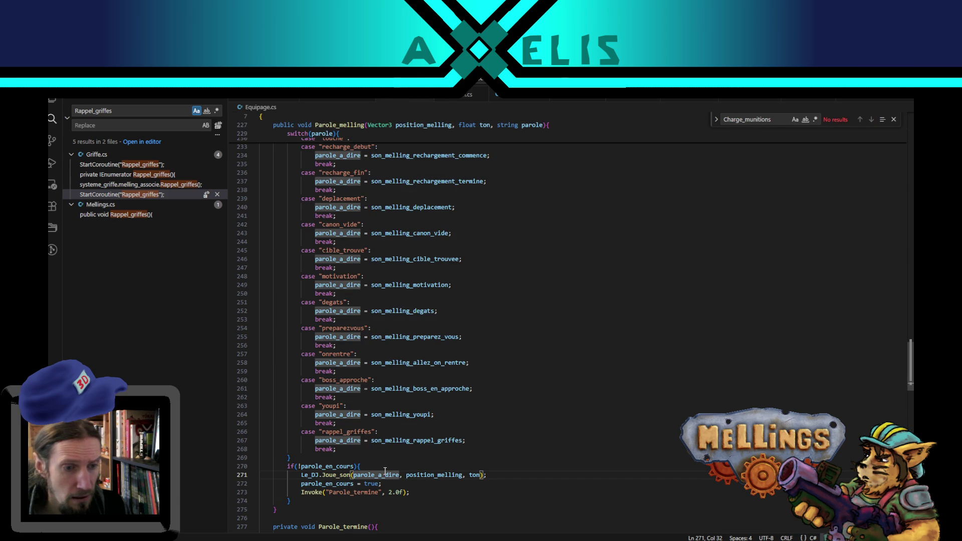
left_click(346, 451)
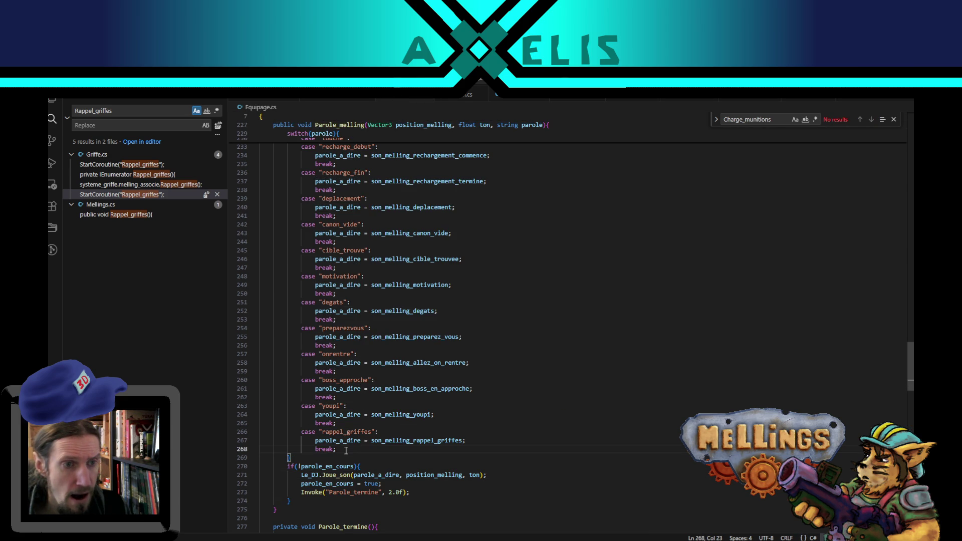
scroll(351, 449, "up", 4)
scroll(350, 449, "down", 2)
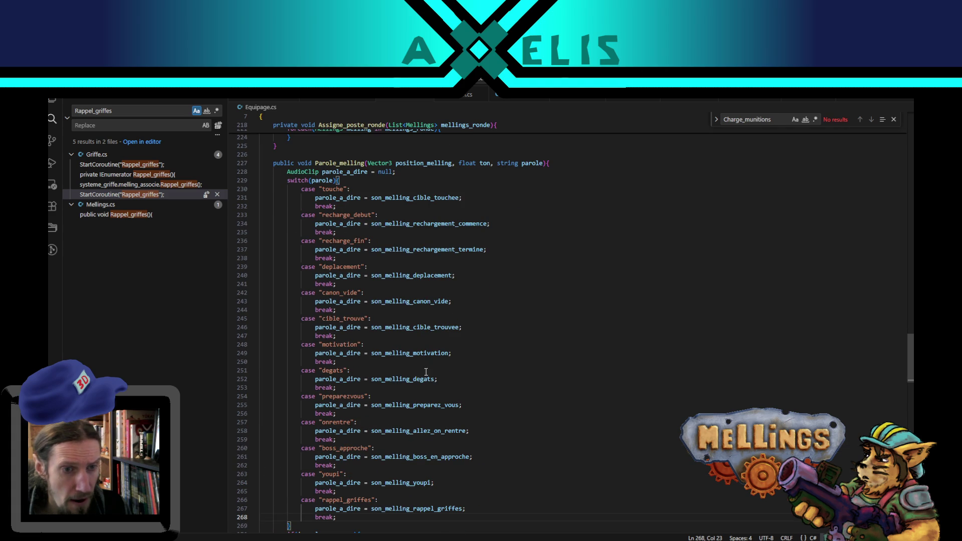
double_click(330, 241)
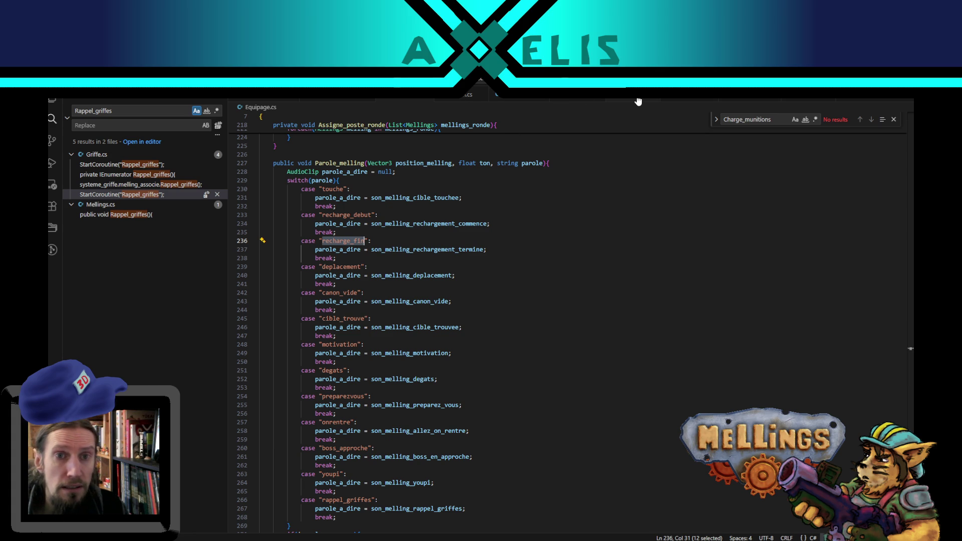
left_click(681, 102)
left_click(573, 98)
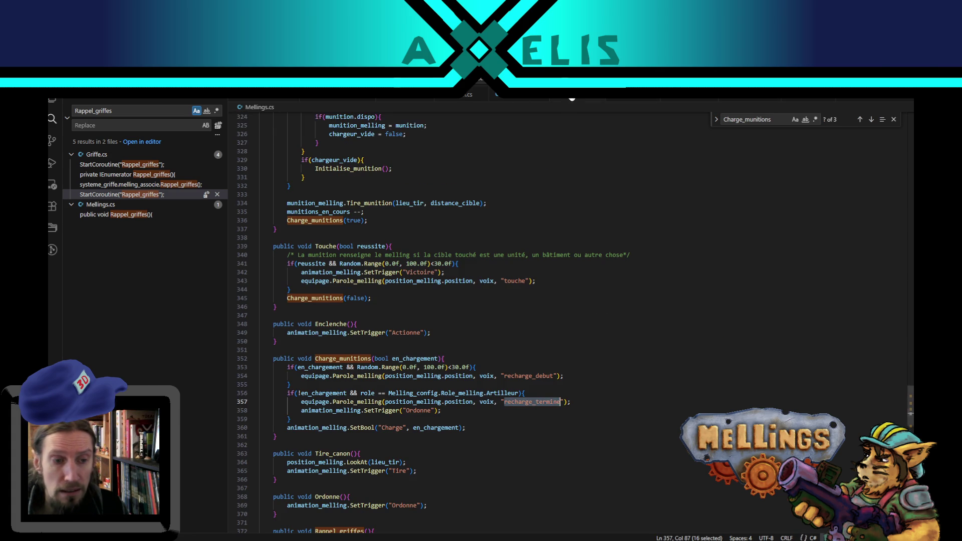
Change the string to recharge_fin, save Mellings.cs, and rerun the game in Unity
type("recharge_fin")
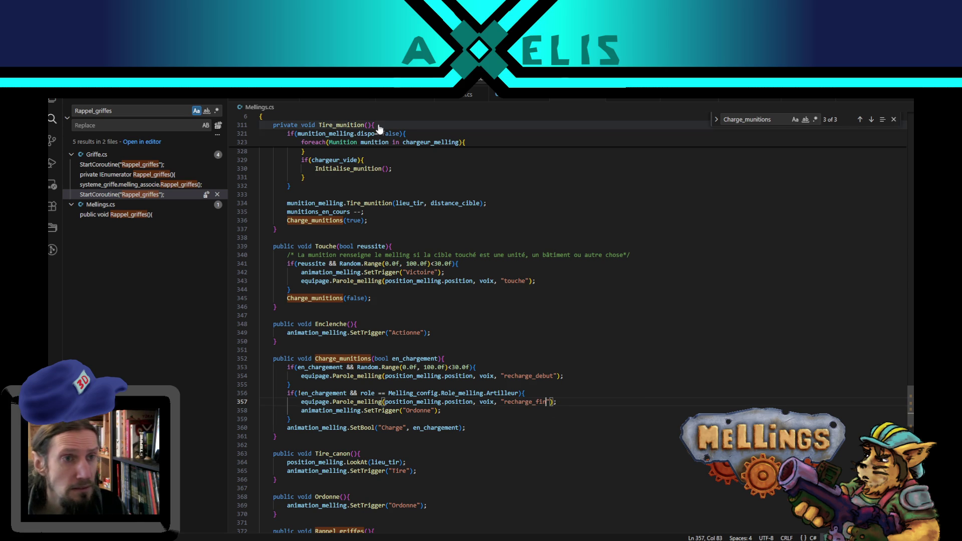
key("ctrl+s")
key("alt+Tab")
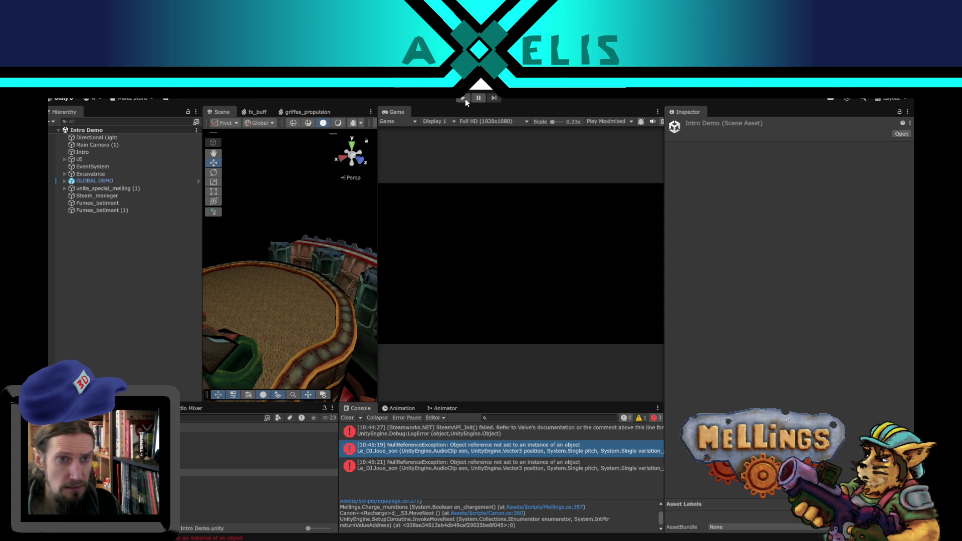
left_click(464, 98)
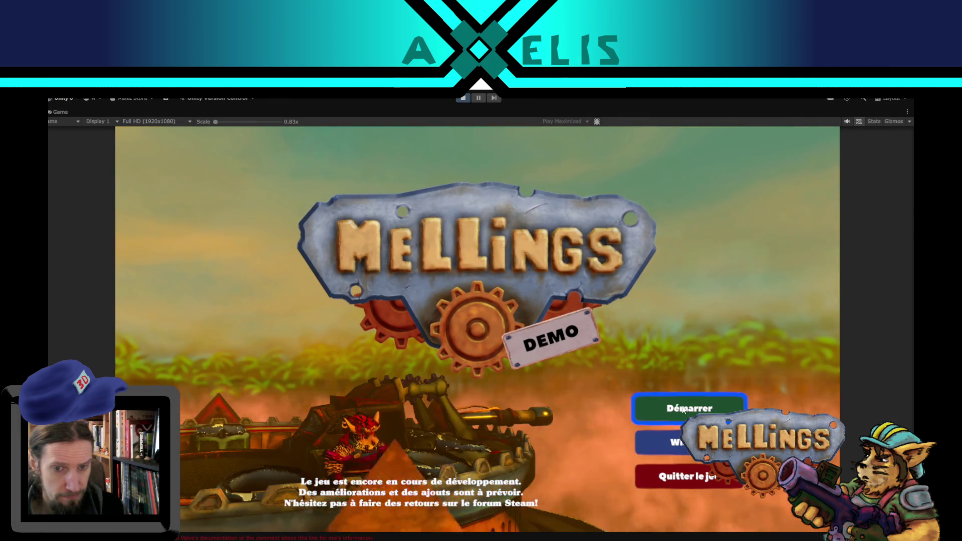
Start the game from the Démarrer title menu and open the Jungle mission panel via Lancer
left_click(684, 409)
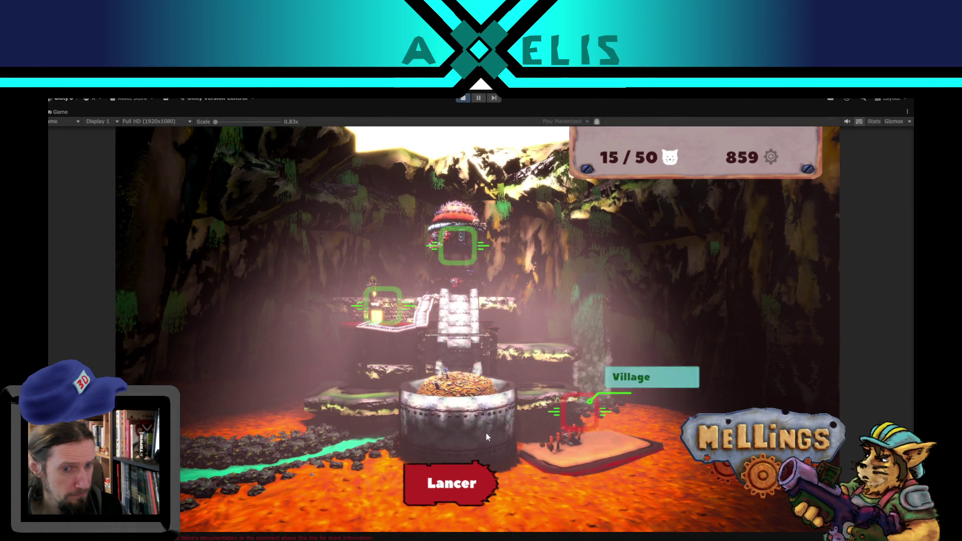
left_click(464, 489)
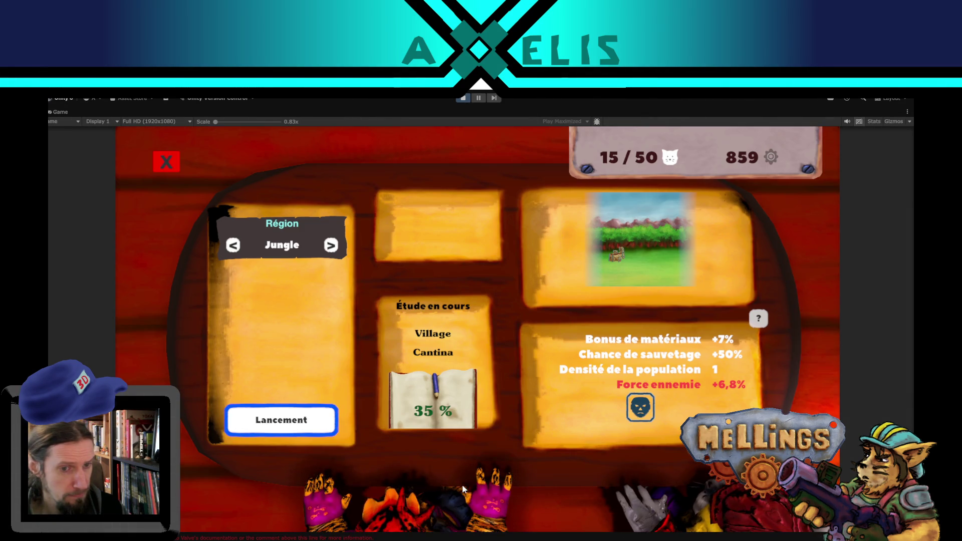
left_click(289, 424)
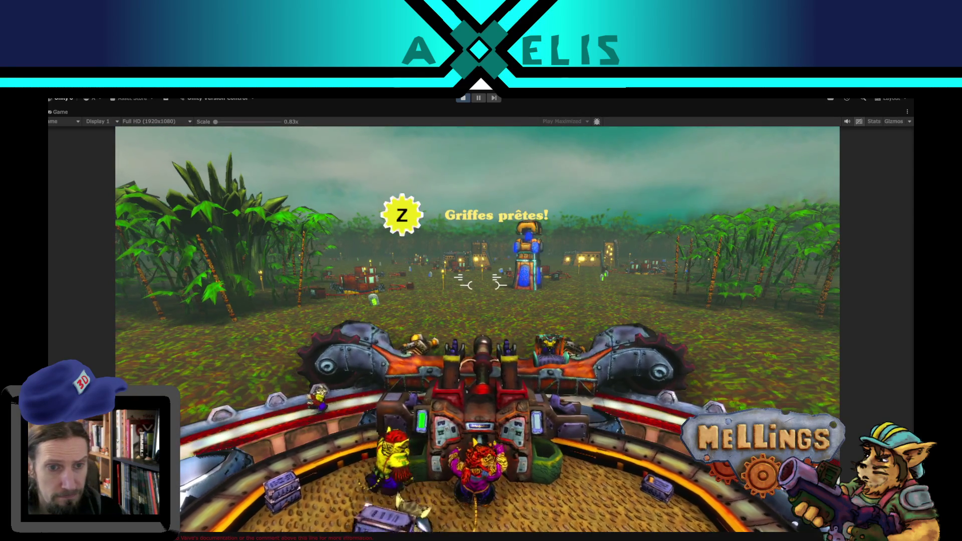
Trigger the ready claws, then steer the cannon vehicle toward the blue tower while firing
key("z")
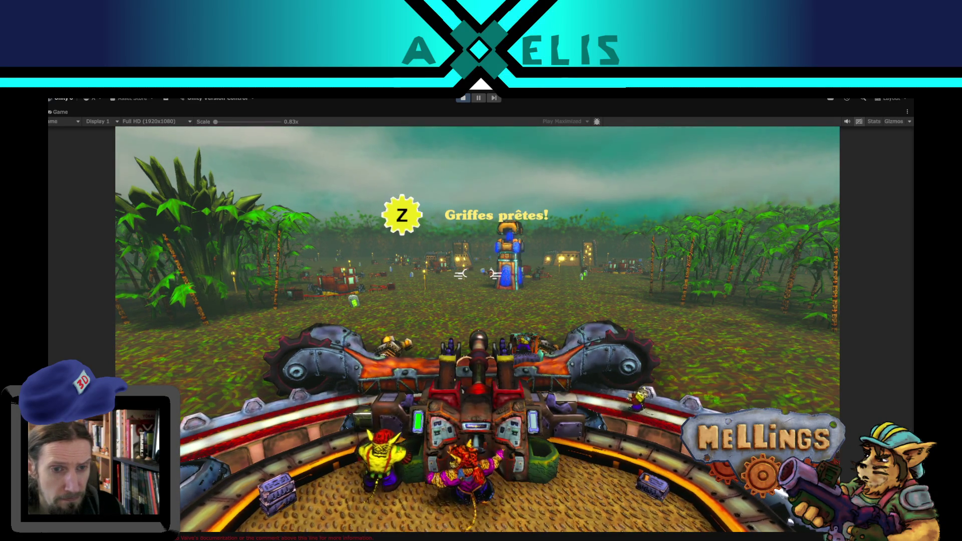
key("d")
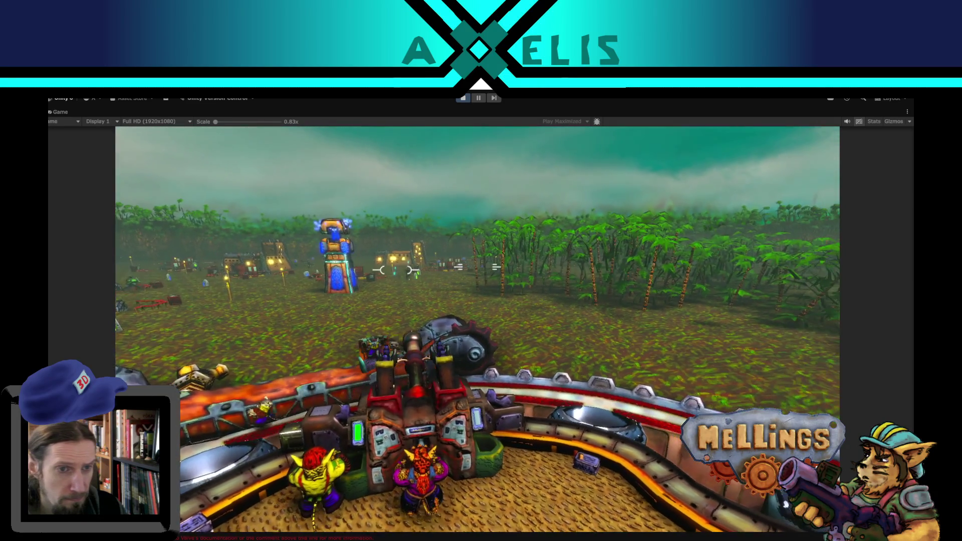
key("a")
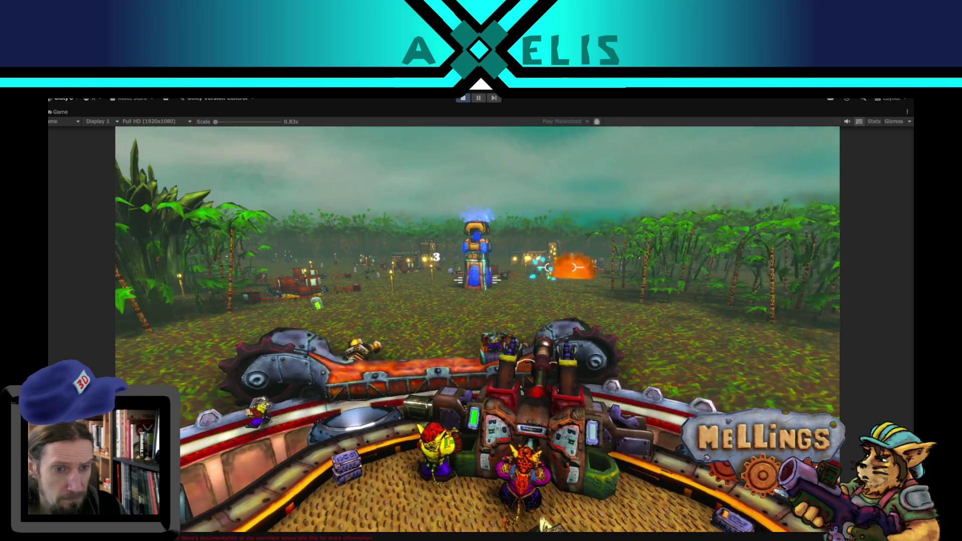
key("a")
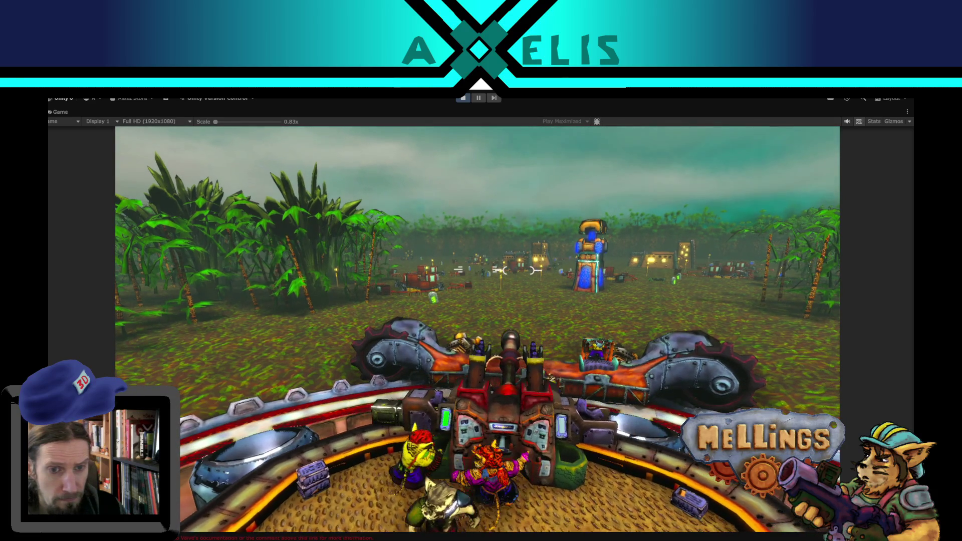
key("a")
key("space")
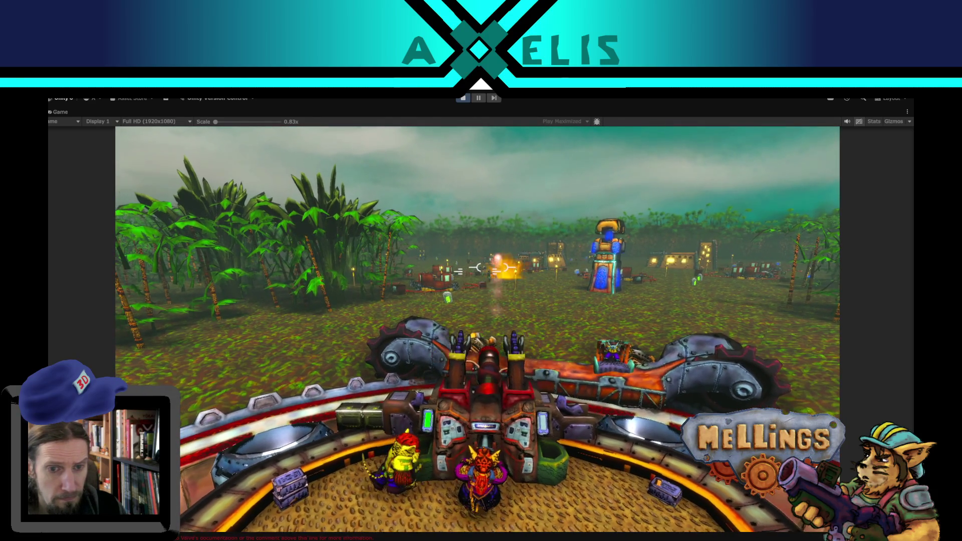
key("a")
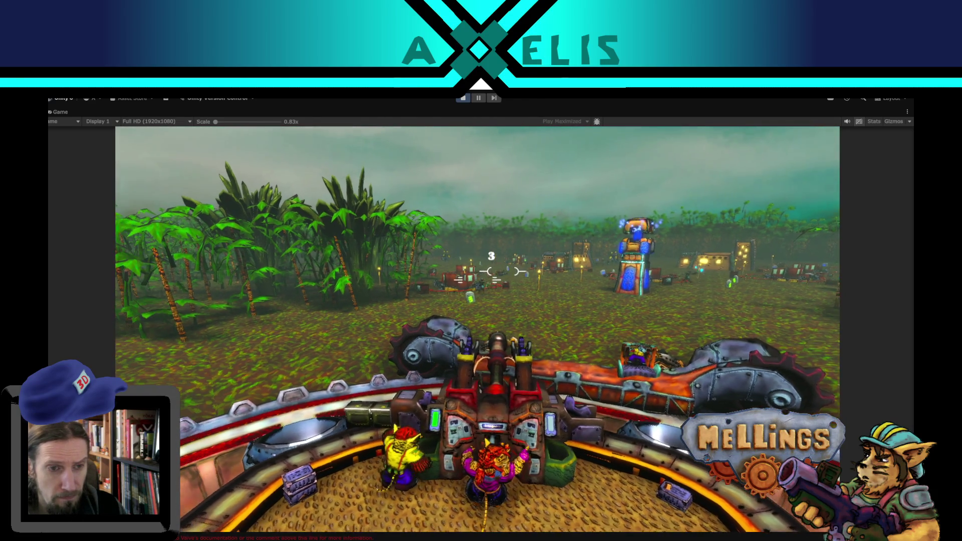
key("space")
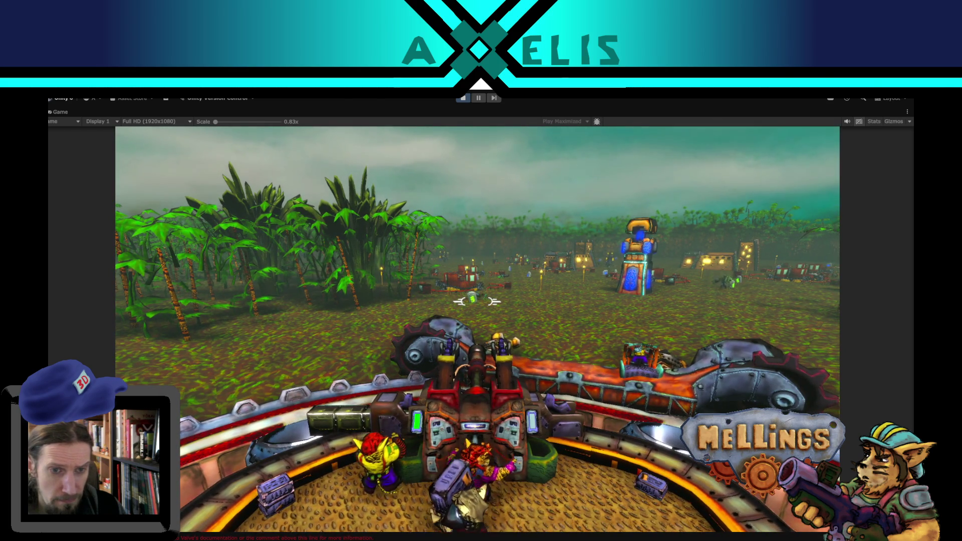
key("d")
key("a")
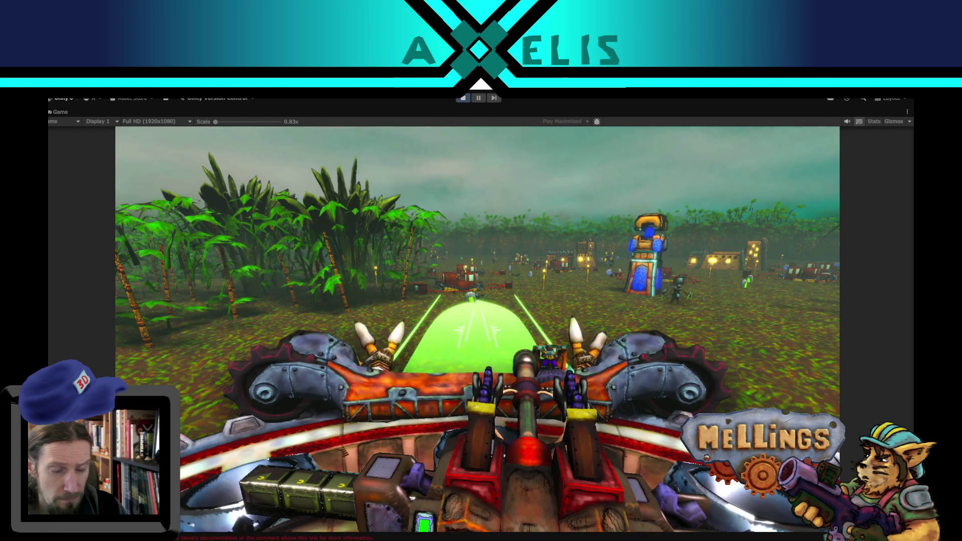
key("d")
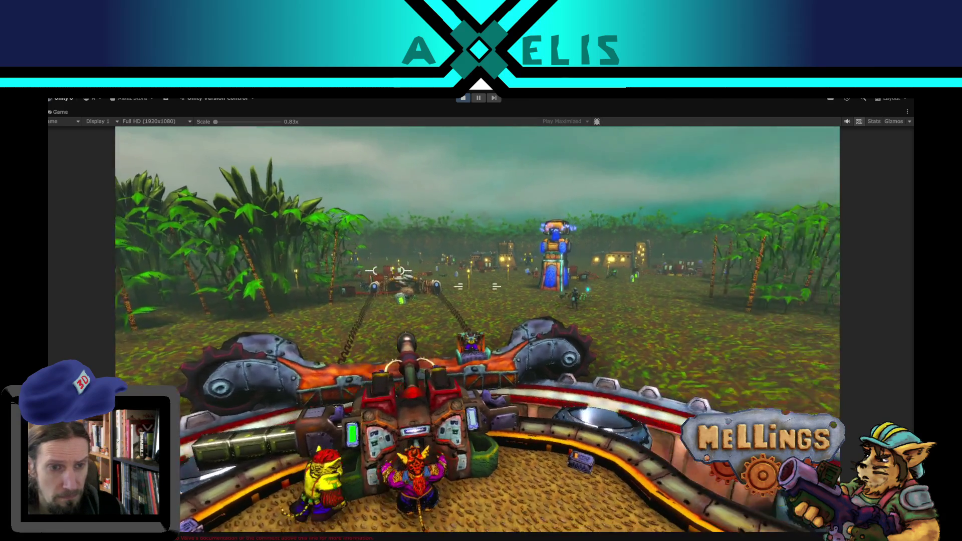
key("a")
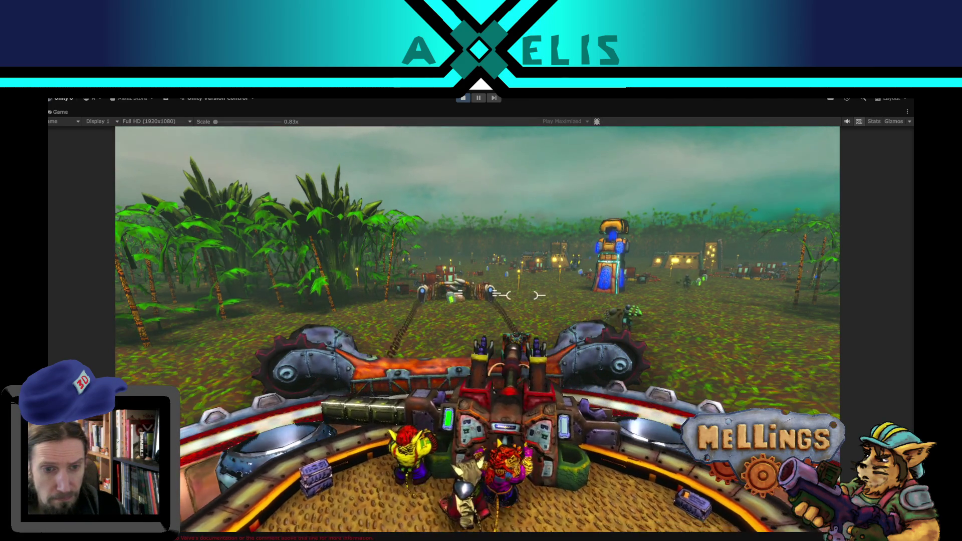
key("a")
Toggle the in-game pause menu a few times with Escape, then stop play mode
key("Escape")
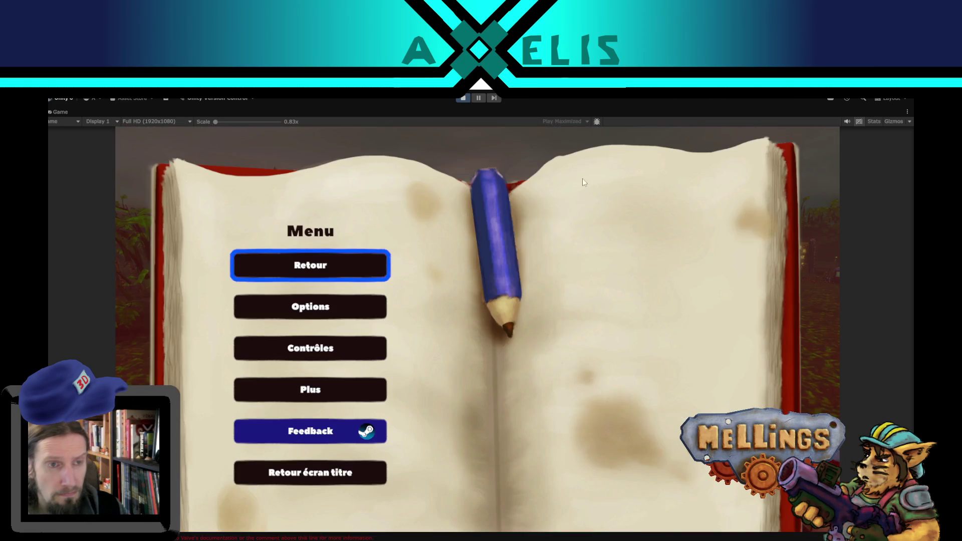
key("Escape")
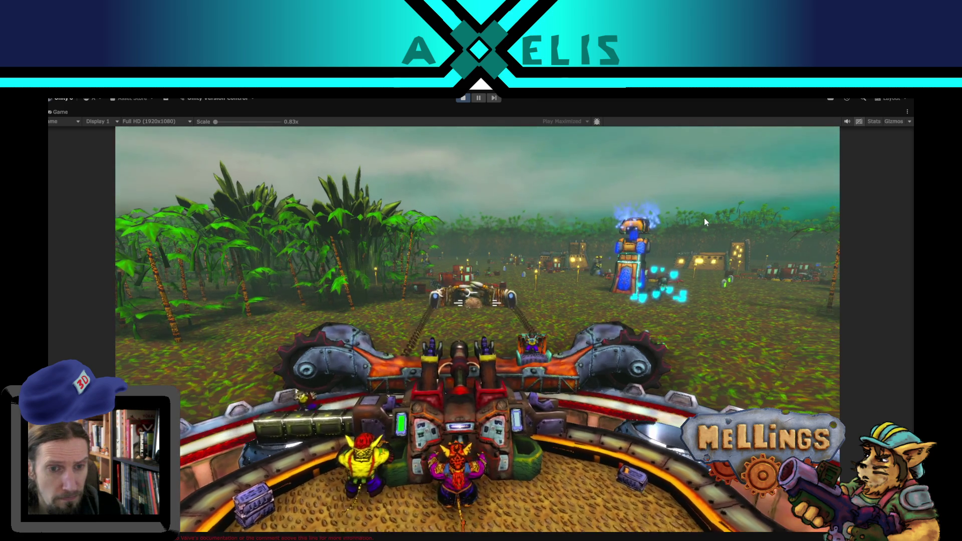
key("Escape")
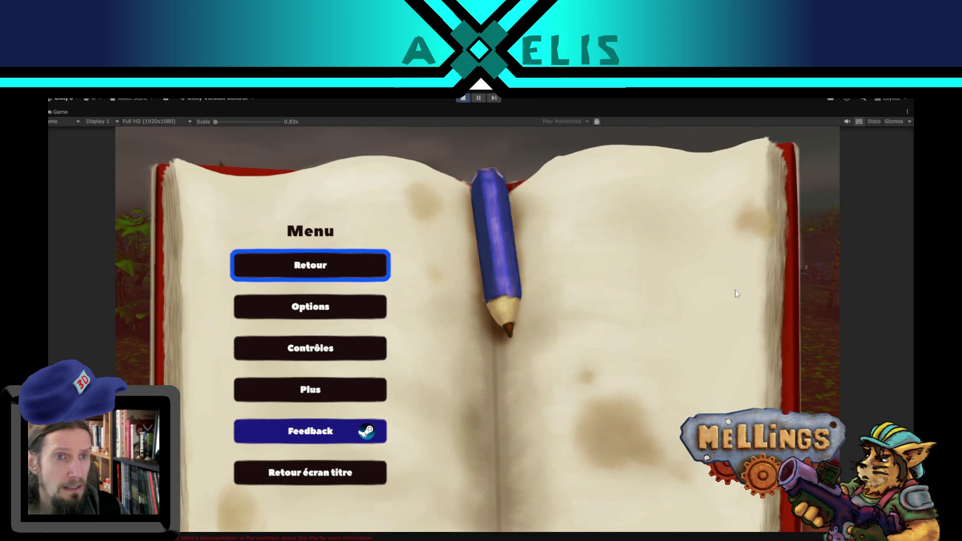
key("Escape")
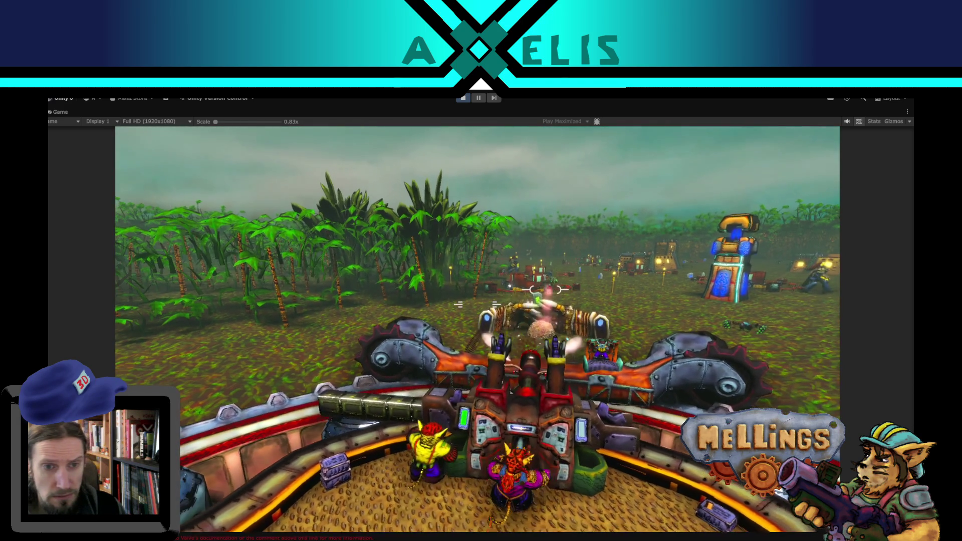
key("Escape")
left_click(465, 98)
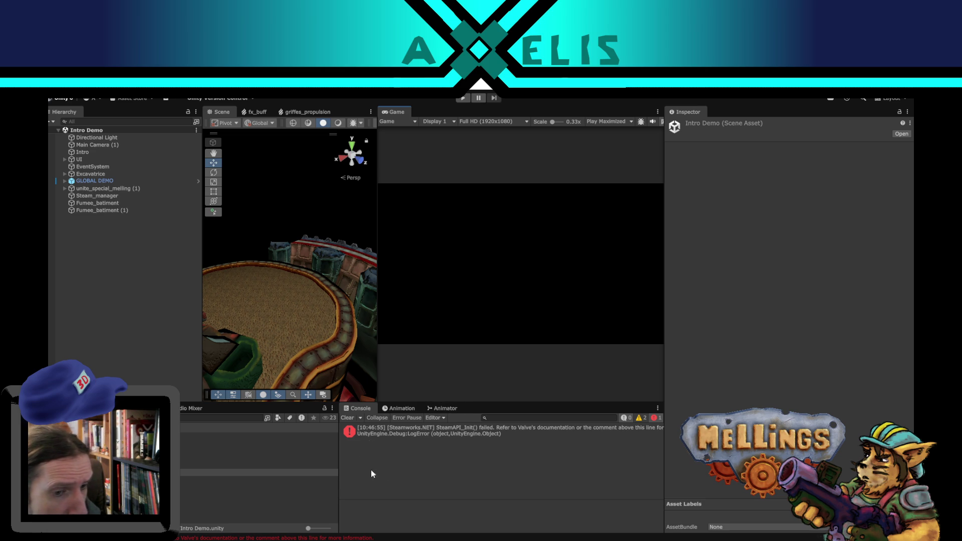
Clear the Intro Demo asset from the inspector and close the audio recorder, discarding its recording
left_click(144, 317)
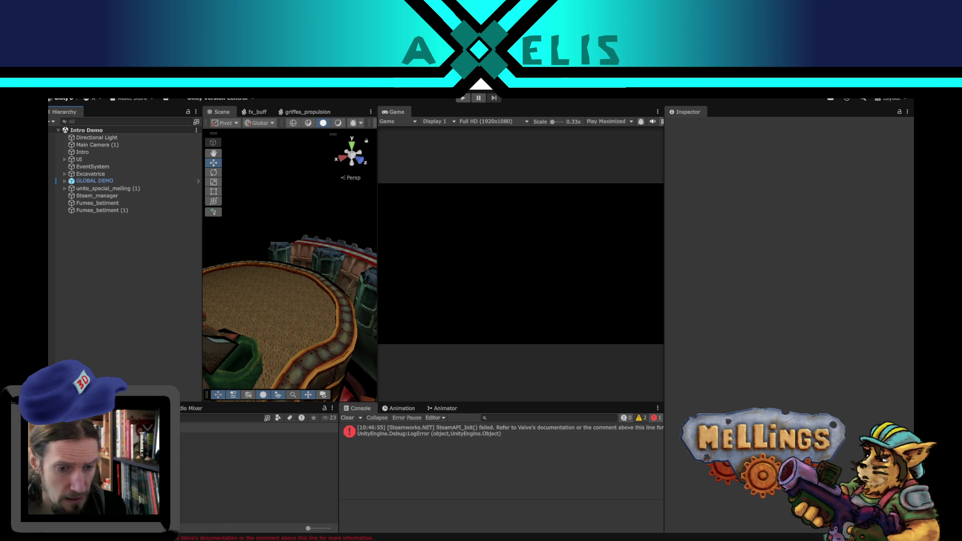
key("alt+Tab")
key("ctrl+w")
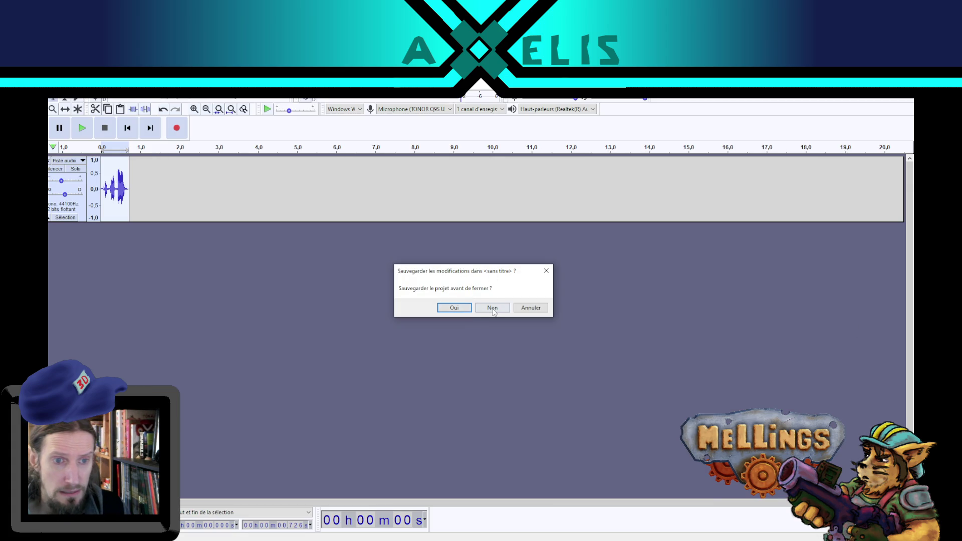
left_click(494, 311)
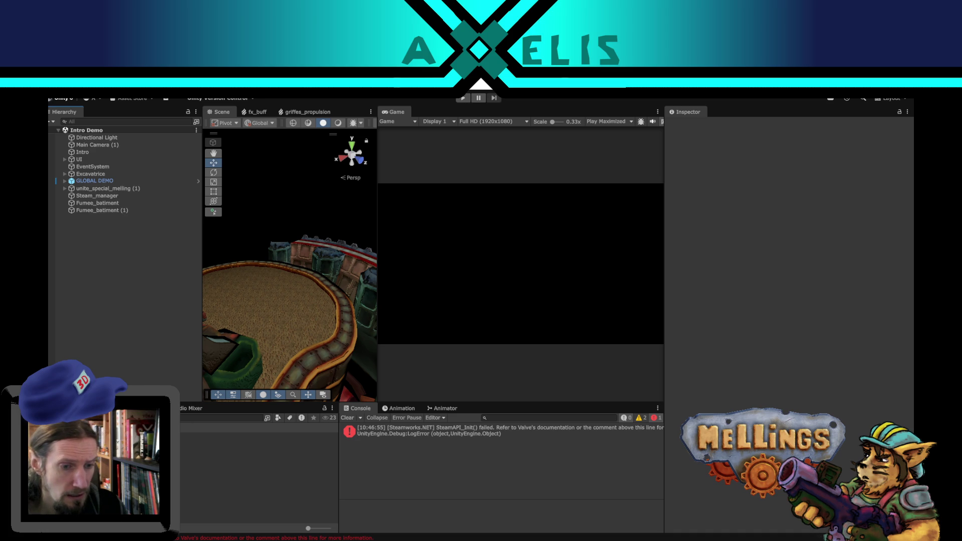
key("alt+Tab")
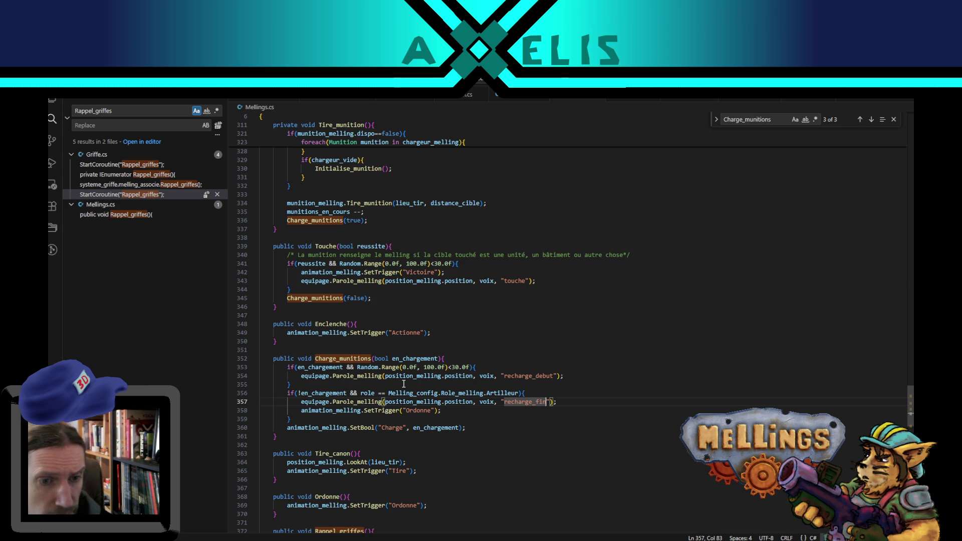
Highlight every occurrence of Parole_melling and animation_melling in Mellings.cs and review the surrounding code
double_click(365, 401)
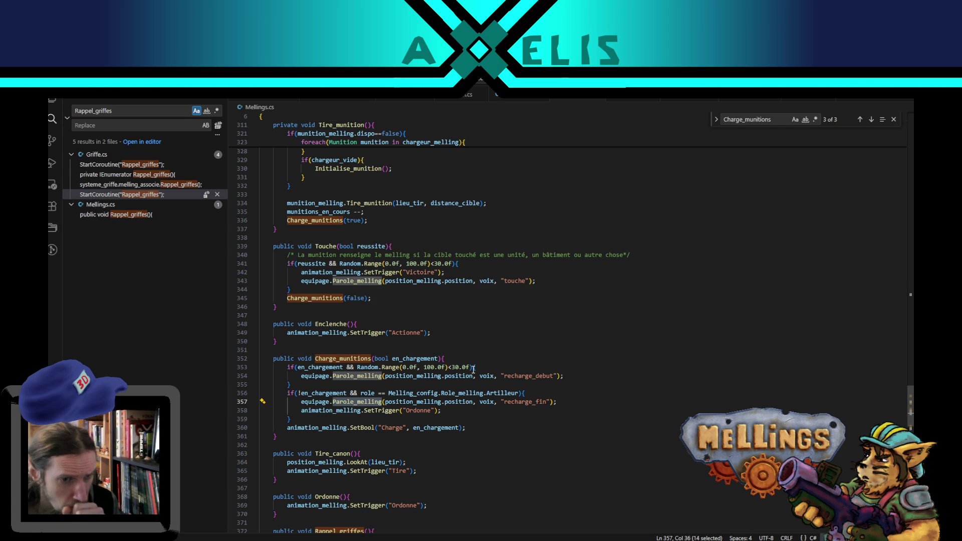
double_click(336, 427)
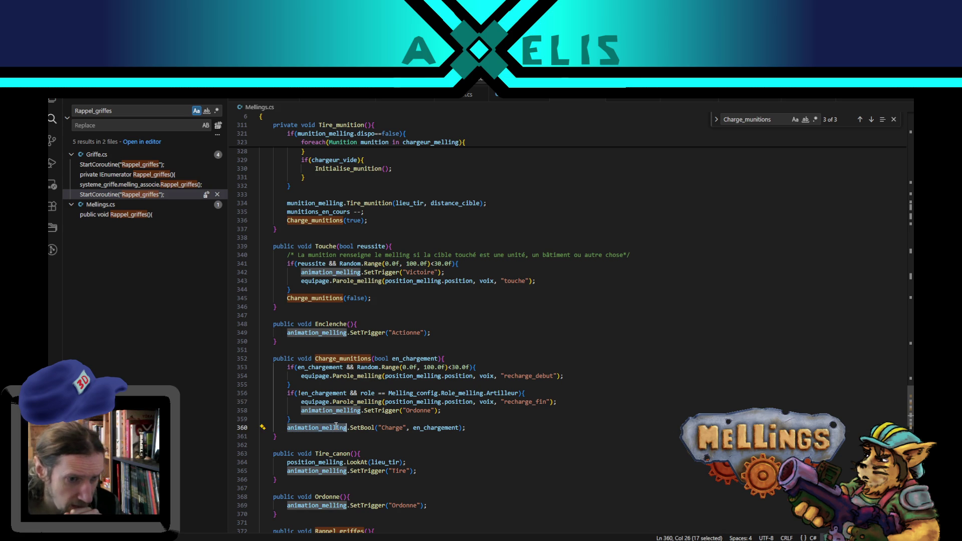
scroll(441, 452, "down", 3)
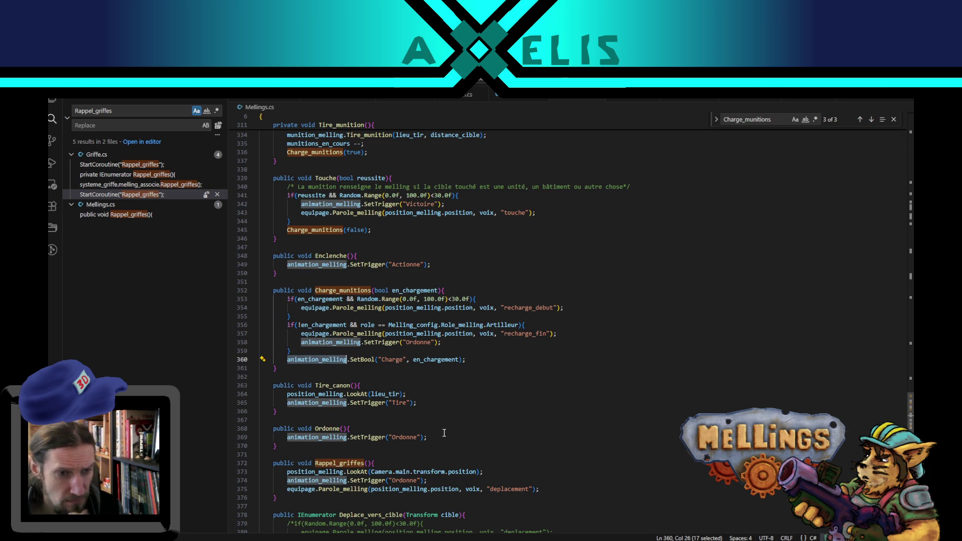
scroll(444, 433, "up", 4)
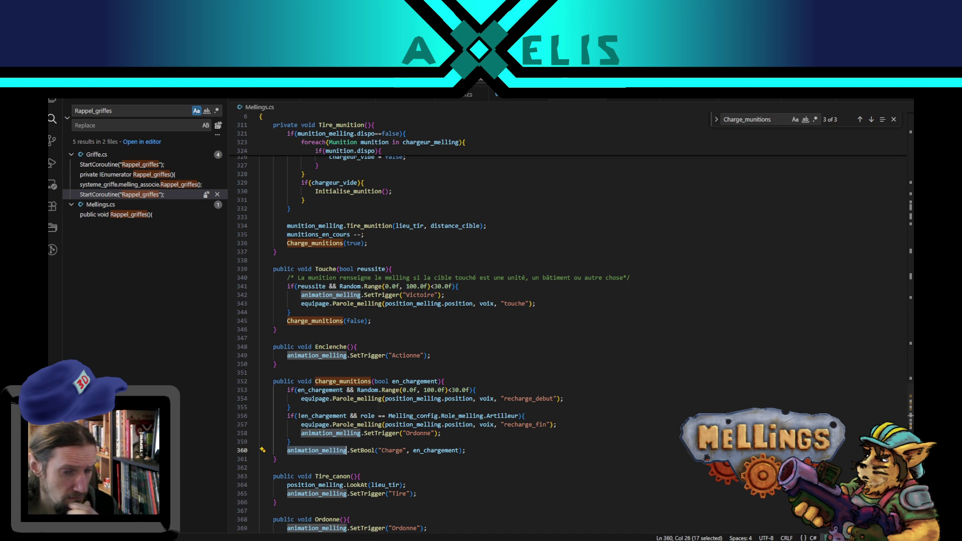
mouse_move(326, 530)
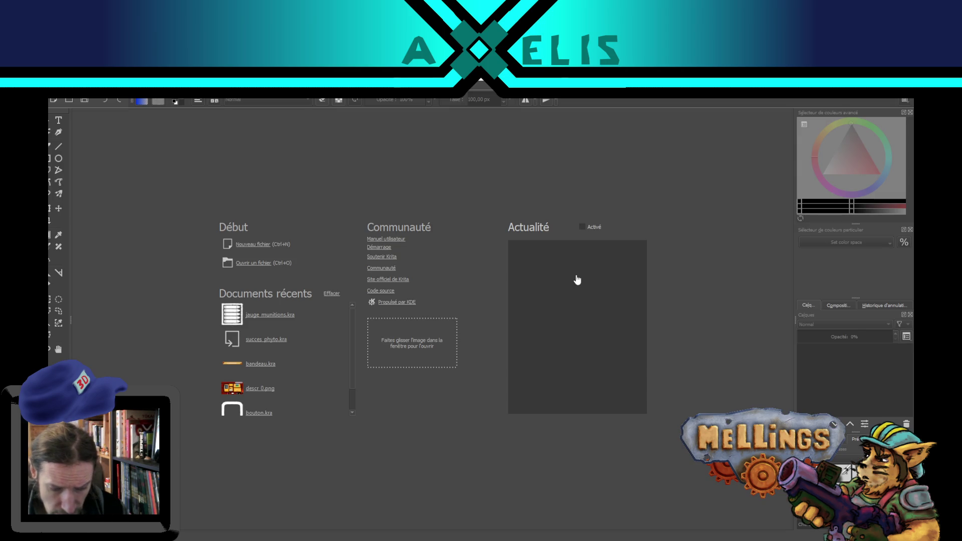
Create a new 512 × 512 px document
key("super")
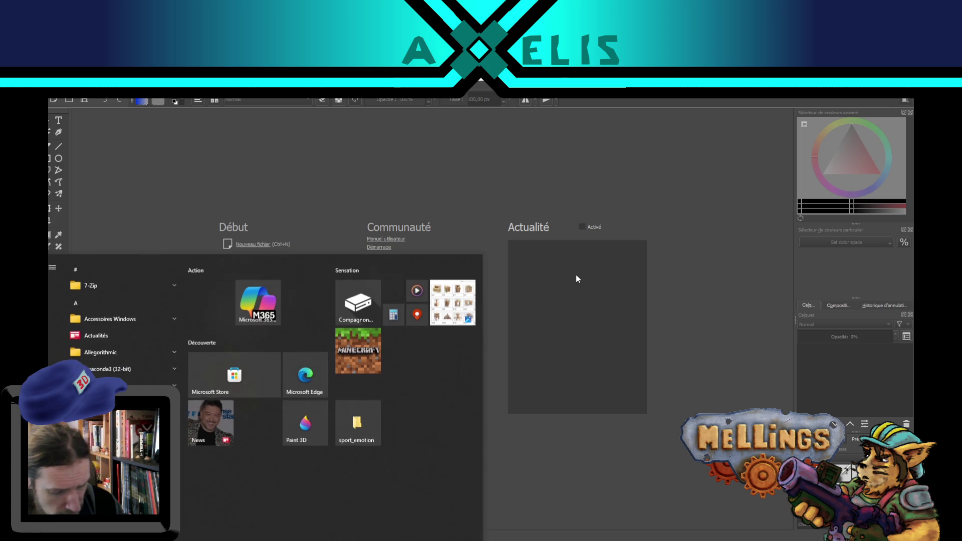
key("super")
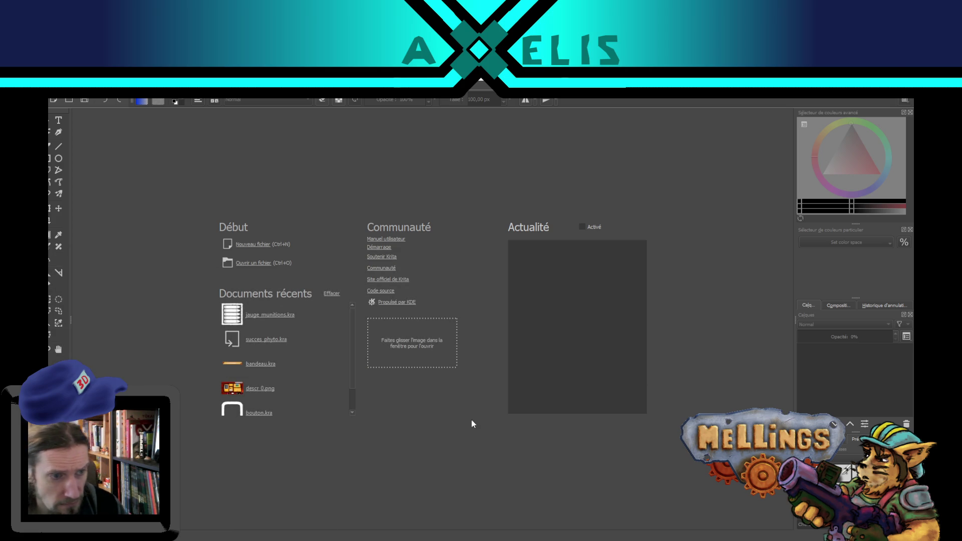
key("ctrl+n")
double_click(442, 257)
type("512")
key("Tab")
type("512")
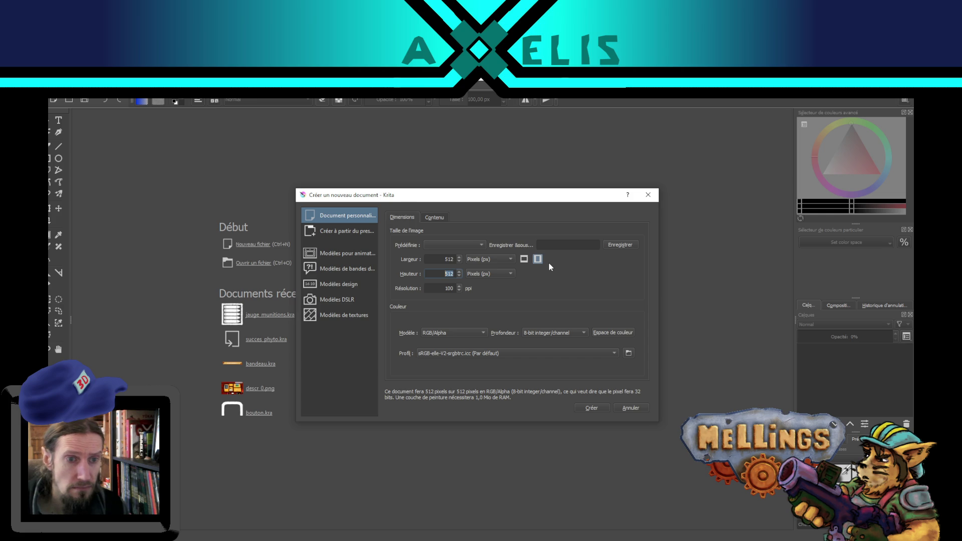
left_click(590, 408)
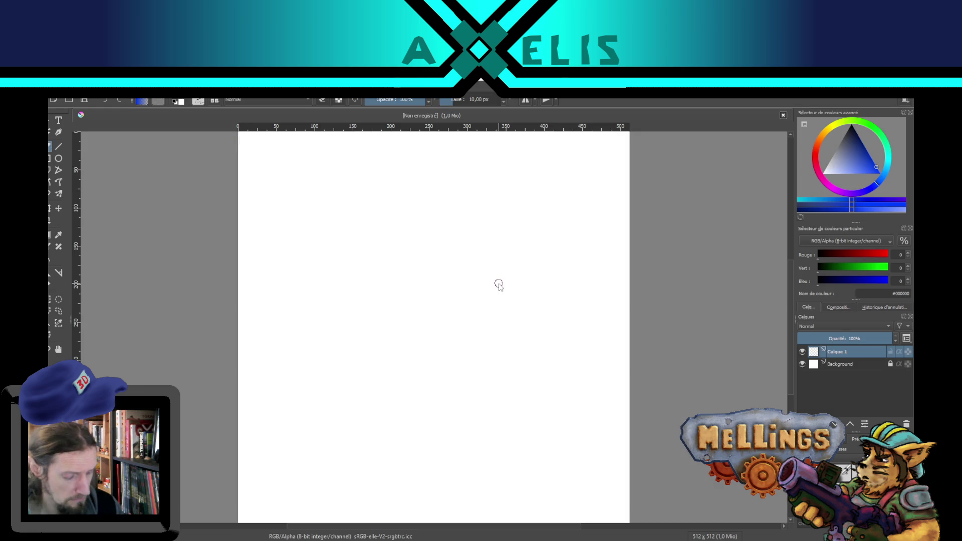
Set the painting colour to yellow #ddd500
left_click(176, 101)
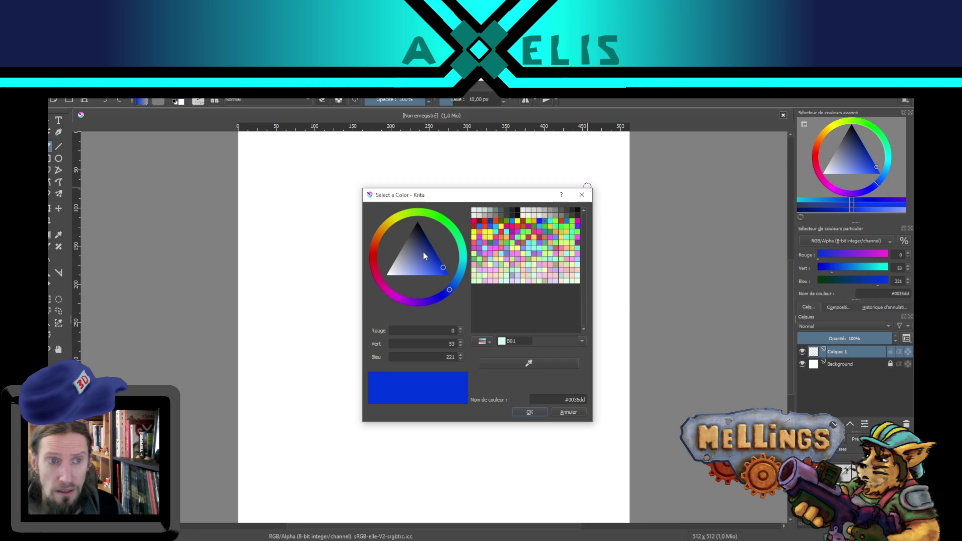
left_click(393, 221)
left_click_drag(393, 221, 395, 219)
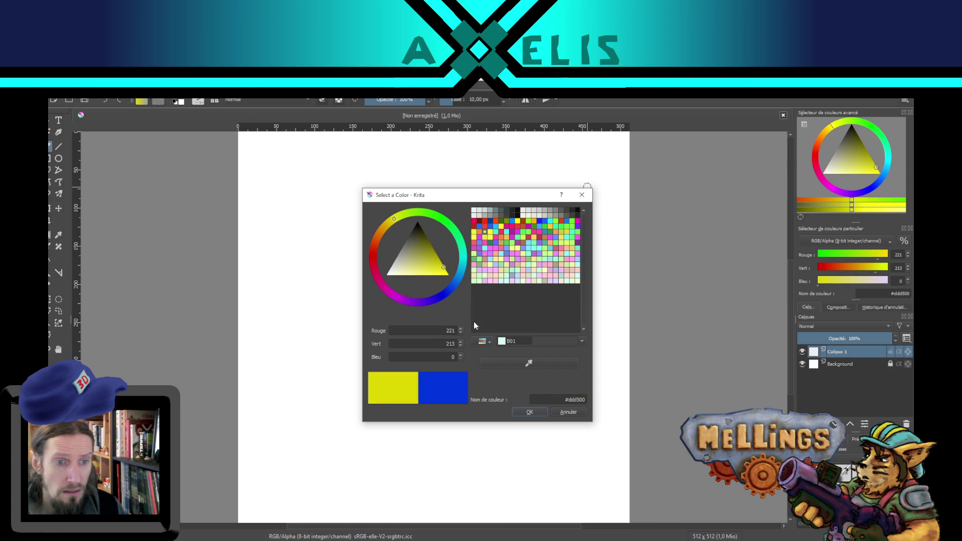
left_click(531, 411)
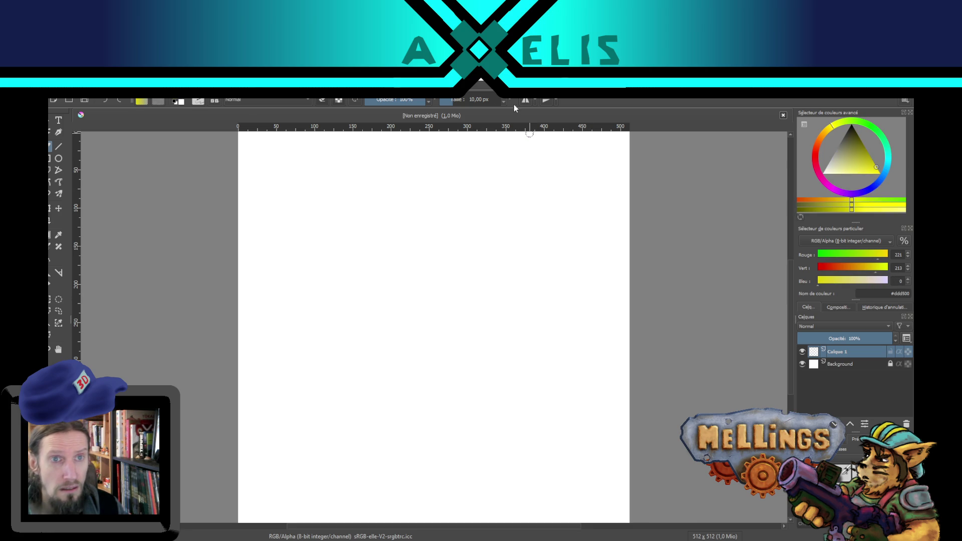
With horizontal mirroring on, outline the exclamation bar using the Line tool
left_click(526, 100)
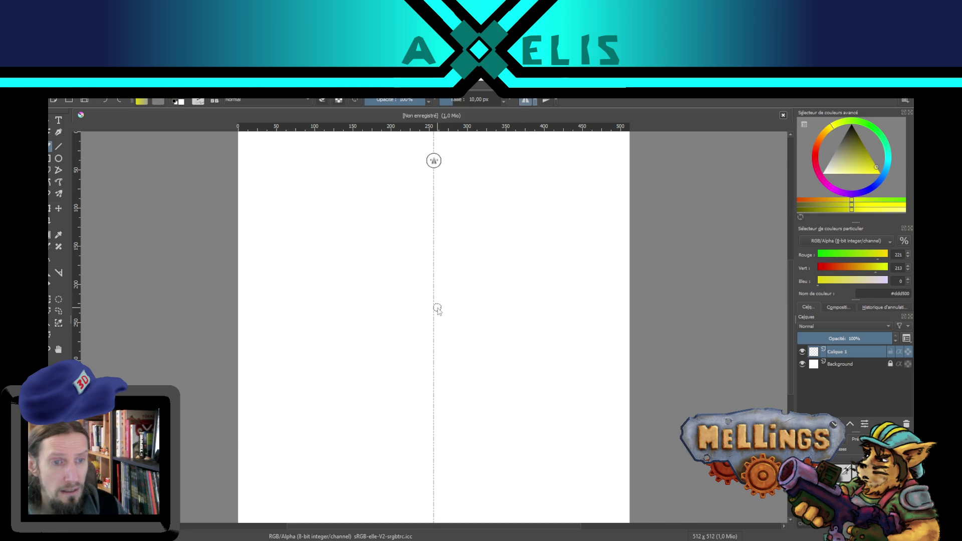
left_click(59, 147)
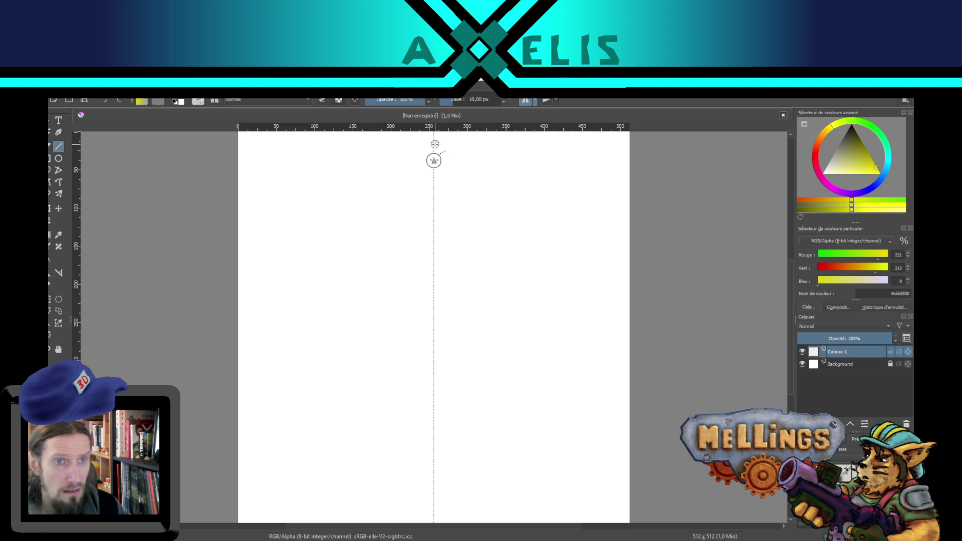
mouse_move(434, 144)
left_mouse_down()
mouse_move(382, 148)
mouse_move(397, 410)
mouse_move(408, 306)
mouse_move(401, 389)
mouse_move(407, 405)
mouse_move(433, 410)
mouse_move(404, 436)
mouse_move(404, 475)
mouse_move(427, 490)
mouse_move(434, 483)
left_mouse_up()
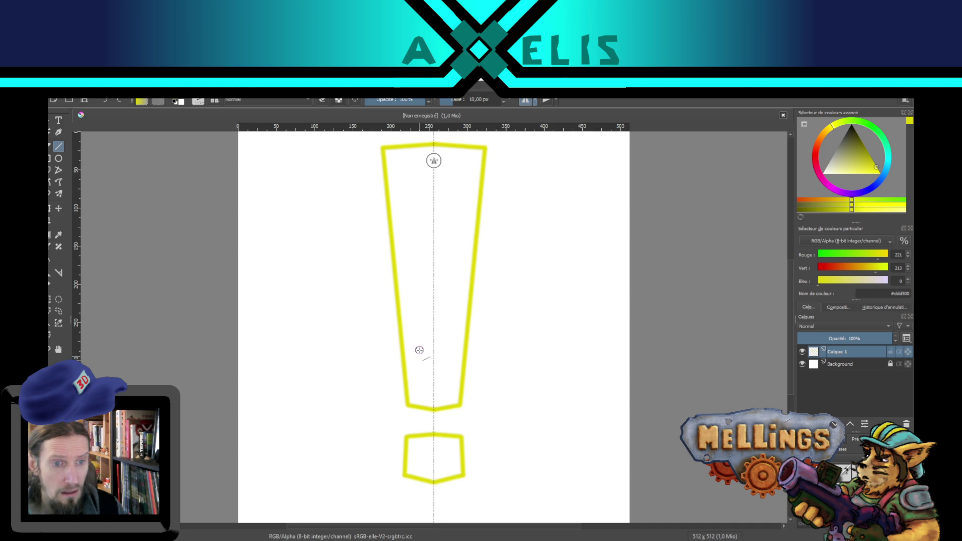
left_click_drag(321, 302, 350, 291)
key("ctrl+z")
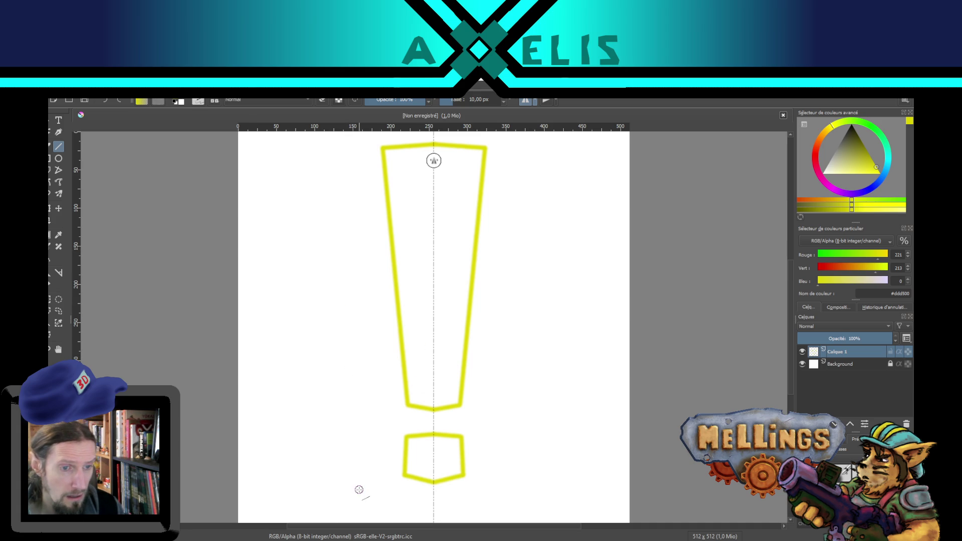
Outline the dot and the mirrored rays around the base, undoing stray strokes
left_click_drag(374, 475, 376, 475)
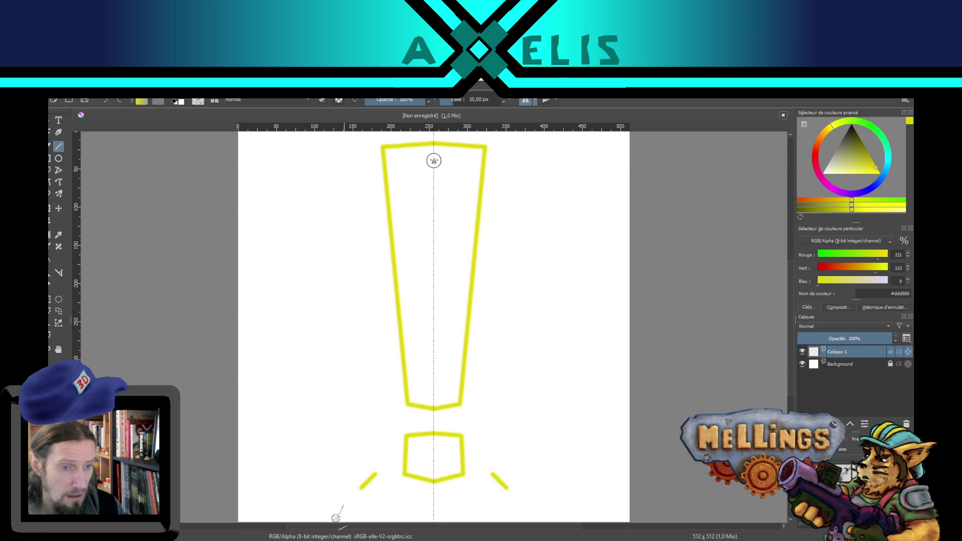
left_click_drag(336, 513, 335, 511)
left_click_drag(370, 417, 380, 361)
key("ctrl+z")
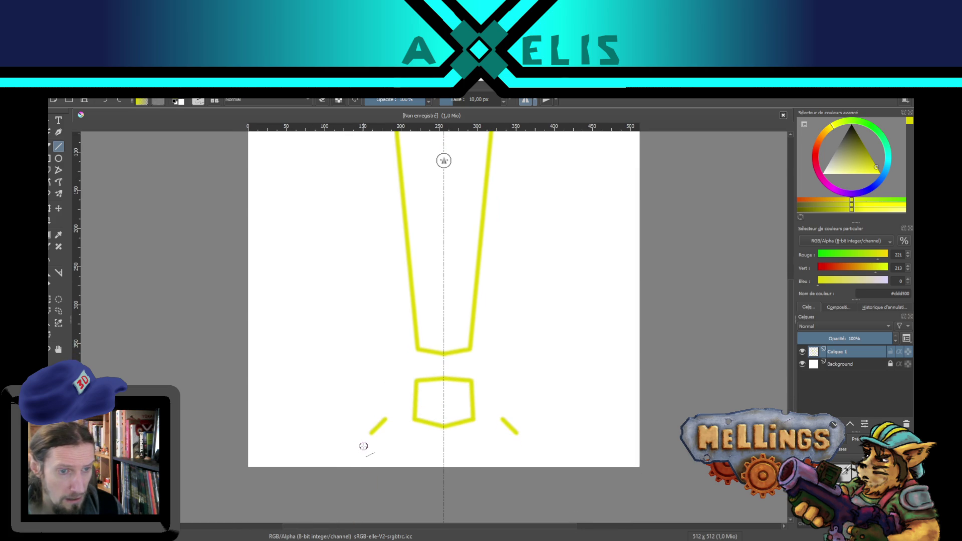
mouse_move(360, 459)
left_mouse_down()
mouse_move(363, 446)
mouse_move(307, 396)
mouse_move(299, 413)
mouse_move(281, 407)
mouse_move(271, 449)
mouse_move(363, 458)
mouse_move(351, 400)
mouse_move(328, 406)
left_mouse_up()
mouse_move(330, 406)
left_mouse_down()
mouse_move(370, 371)
mouse_move(385, 420)
left_mouse_up()
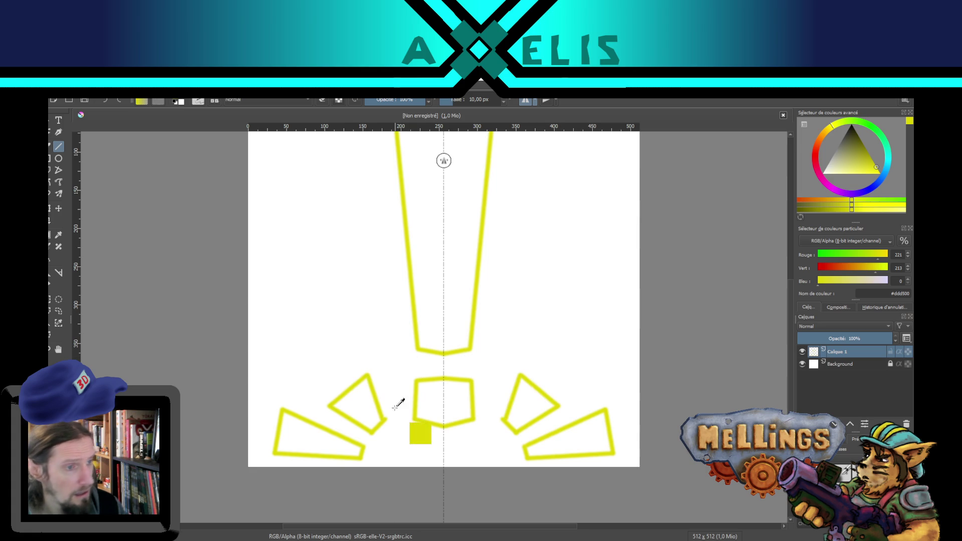
key("ctrl+z")
left_click_drag(368, 375, 386, 420)
scroll(439, 313, "up", 4)
scroll(439, 313, "down", 3)
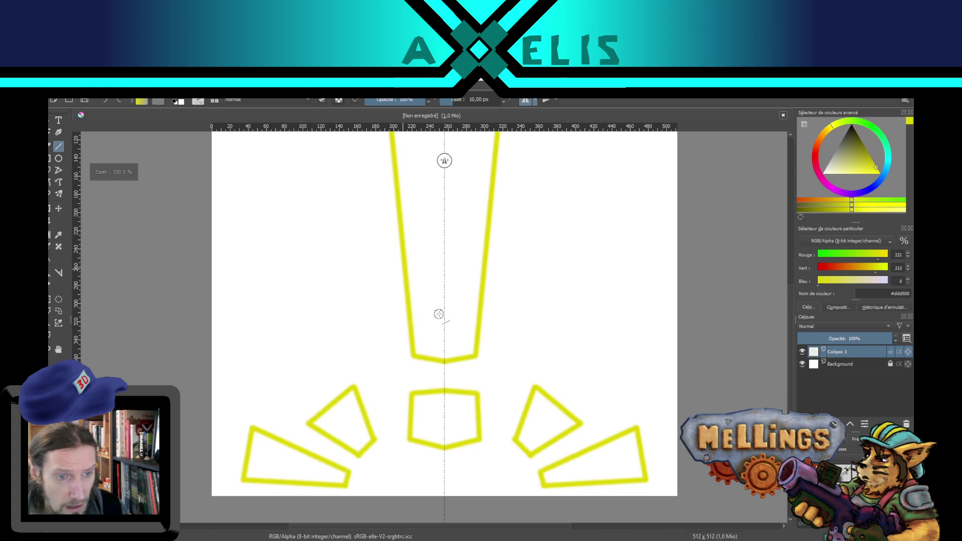
Fill the exclamation bar, dot and four rays with solid yellow
left_click(49, 261)
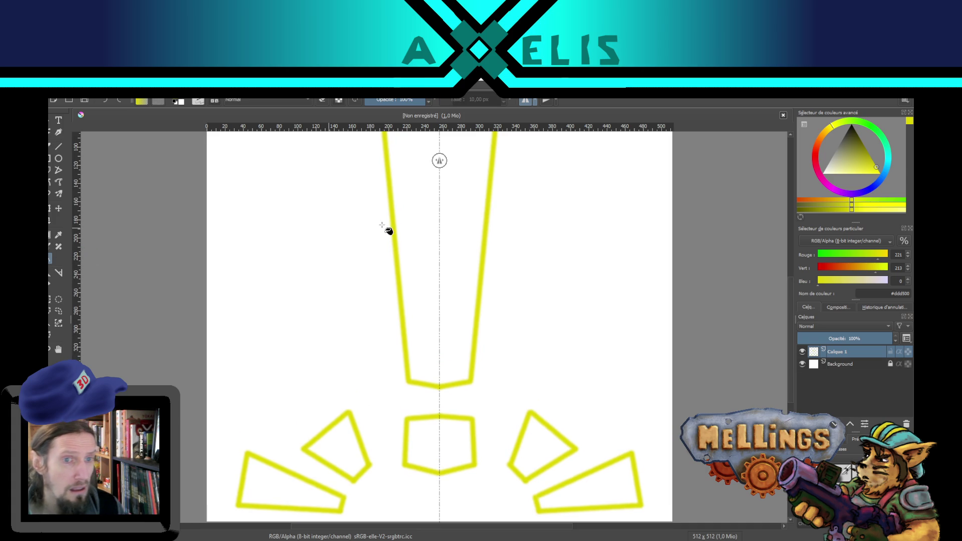
left_click(411, 249)
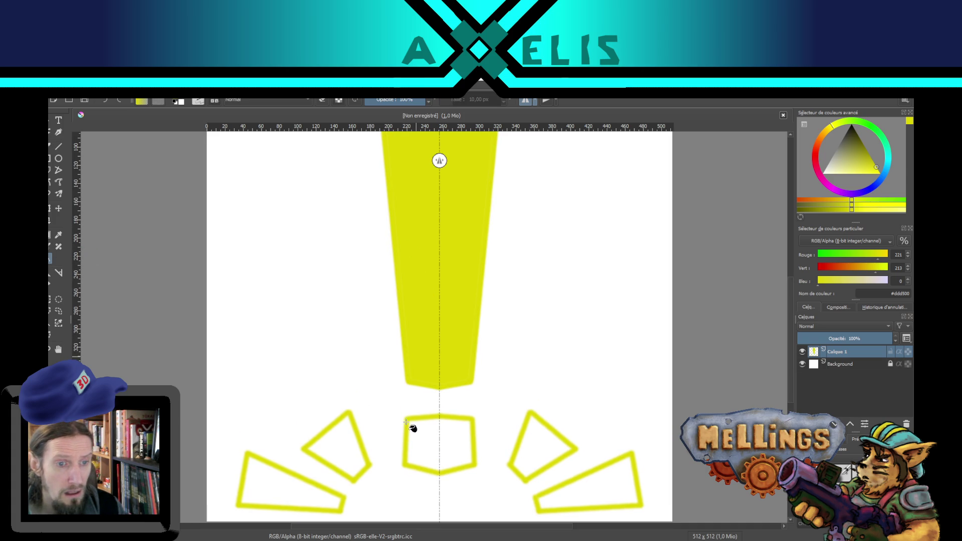
left_click(422, 439)
left_click(337, 454)
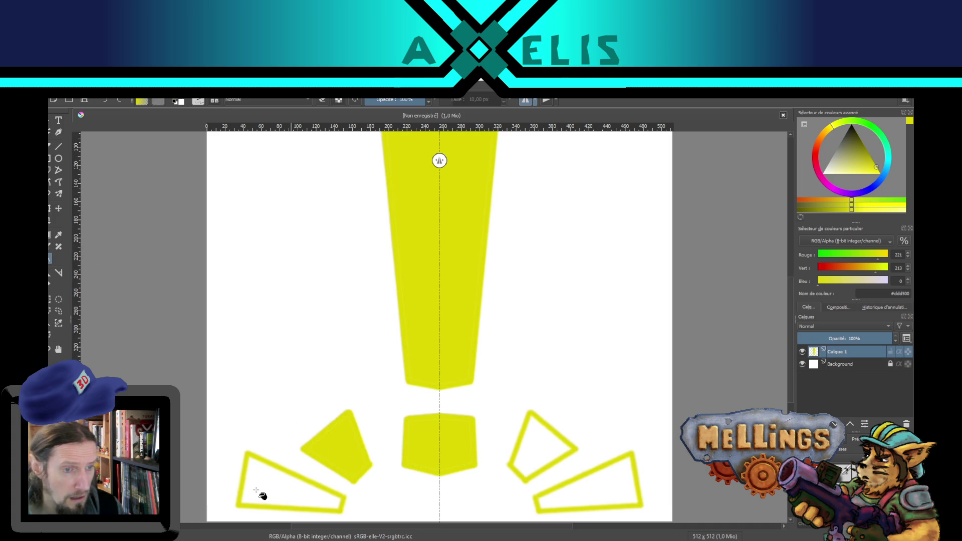
left_click(258, 492)
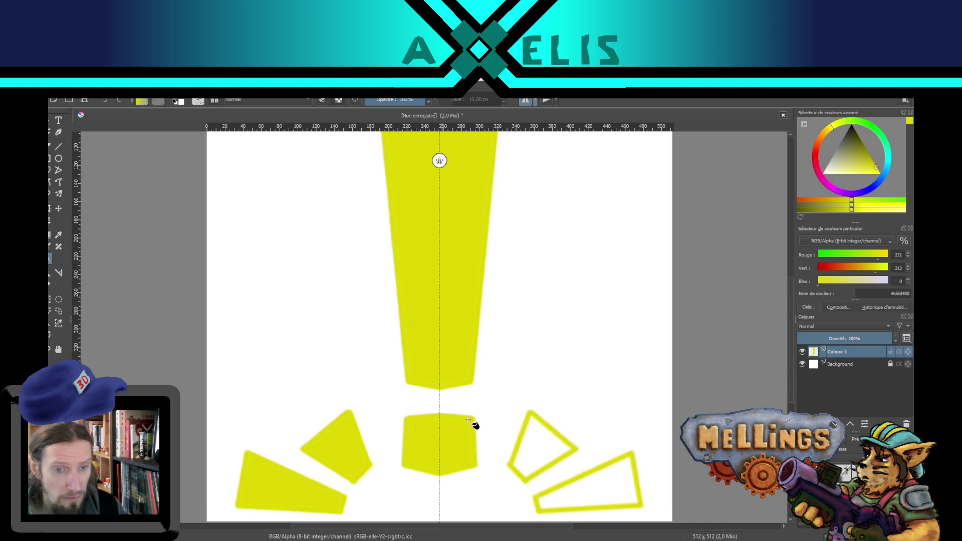
left_click(528, 445)
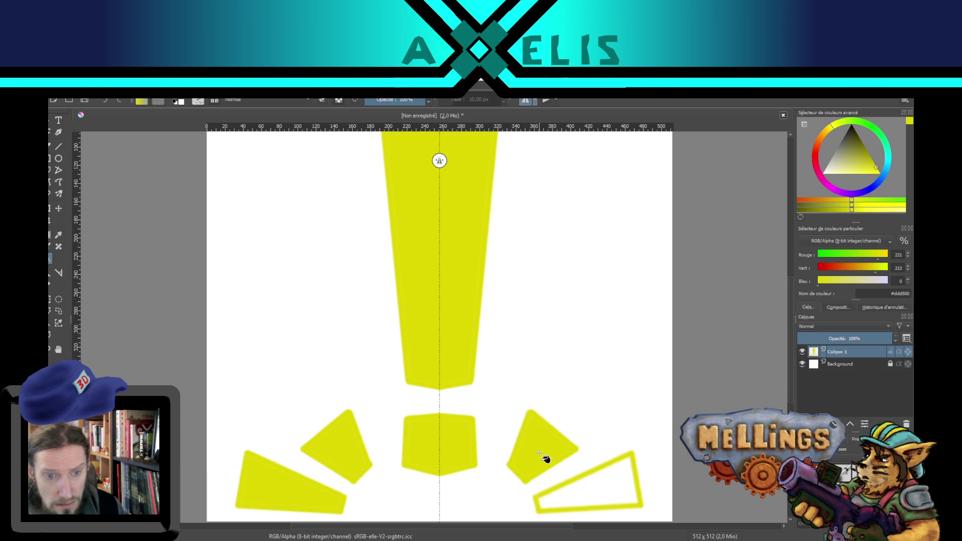
left_click(600, 492)
scroll(616, 401, "down", 2)
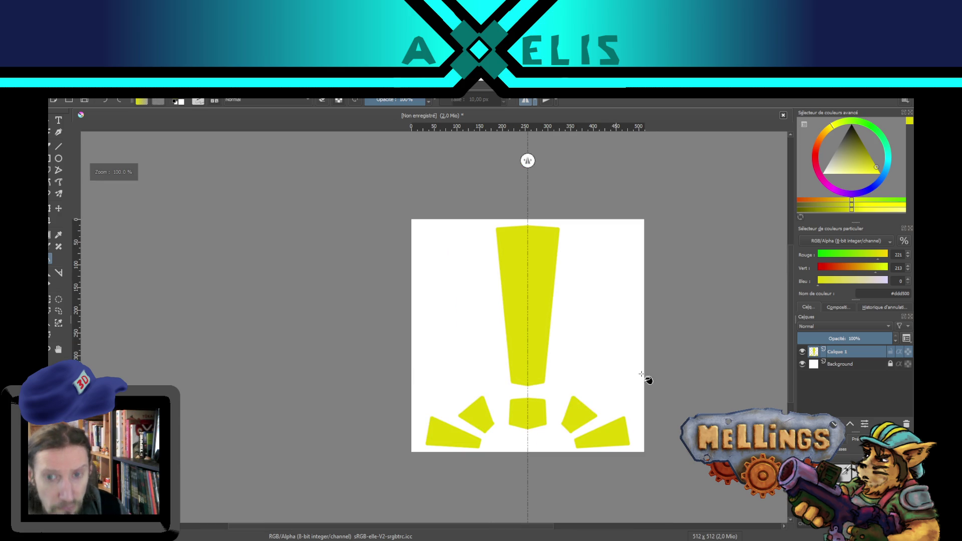
Hide the Background layer to show transparency and turn off mirrored drawing
left_click(803, 364)
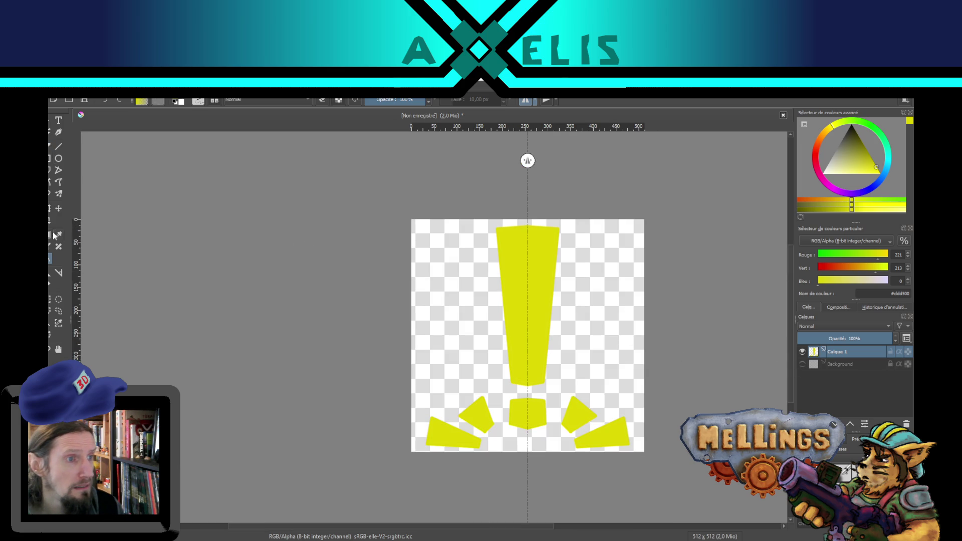
left_click(525, 102)
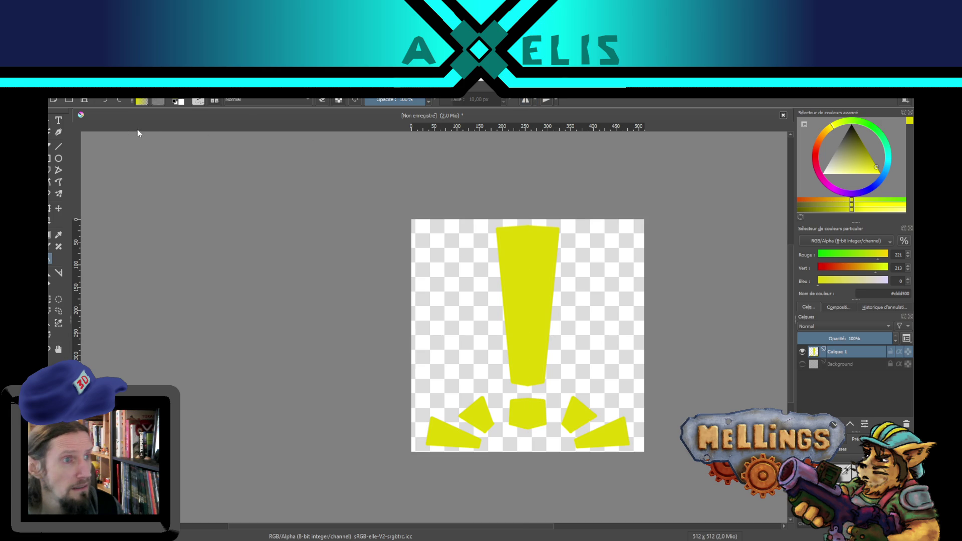
left_click(49, 300)
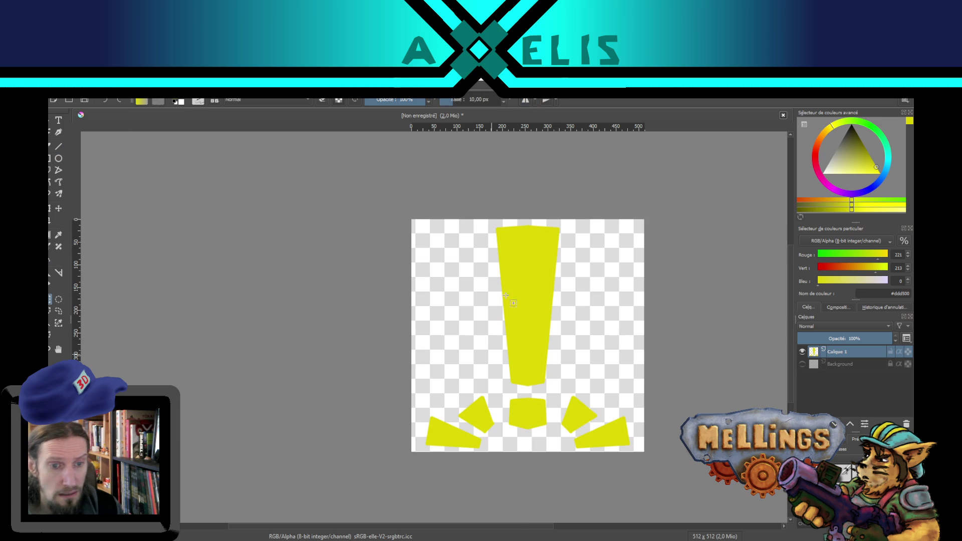
Select the exclamation bar and dot, scale them down and move them higher, then deselect
mouse_move(489, 224)
left_mouse_down()
mouse_move(563, 398)
mouse_move(554, 433)
mouse_move(566, 373)
mouse_move(559, 390)
left_mouse_up()
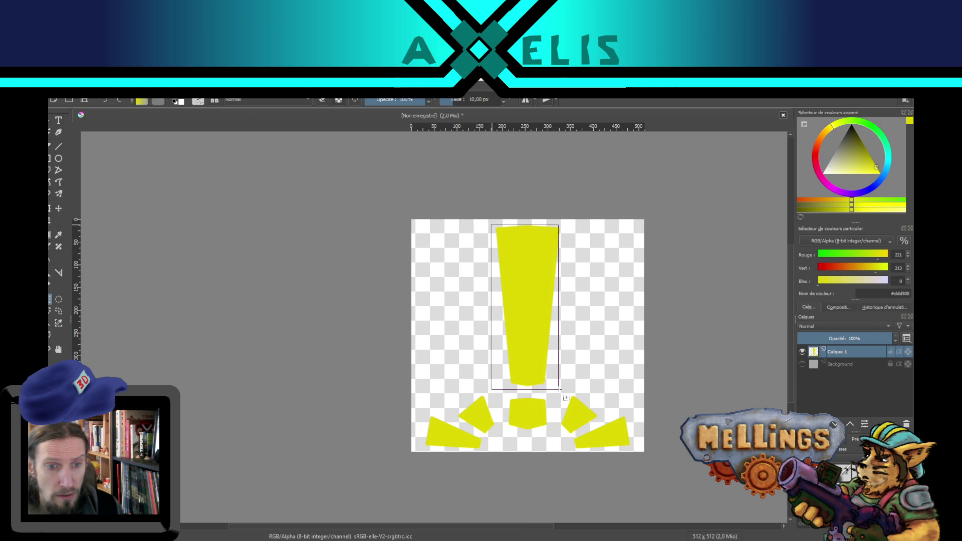
mouse_move(503, 375)
left_mouse_down()
mouse_move(539, 396)
mouse_move(543, 443)
mouse_move(552, 435)
left_mouse_up()
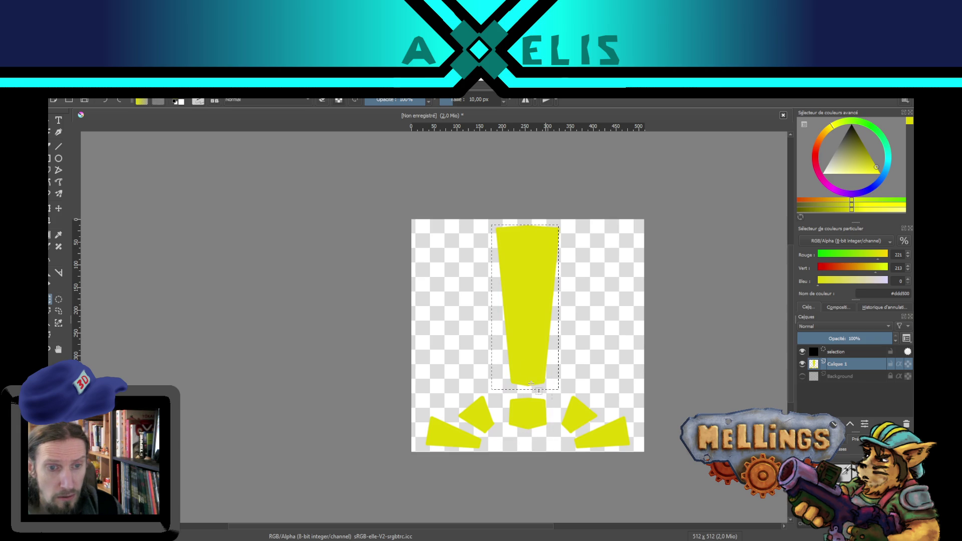
left_click(51, 208)
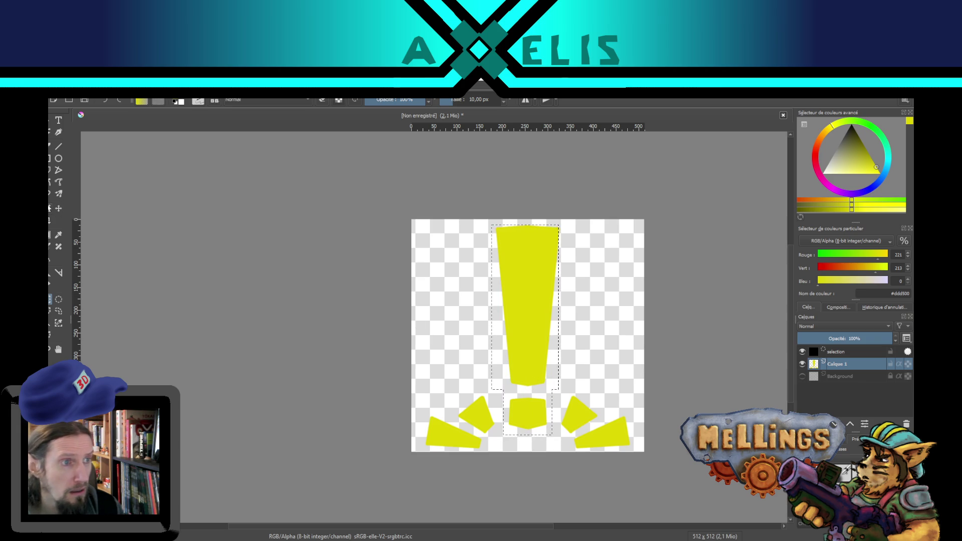
left_click_drag(492, 426, 502, 406)
left_click_drag(538, 349, 529, 350)
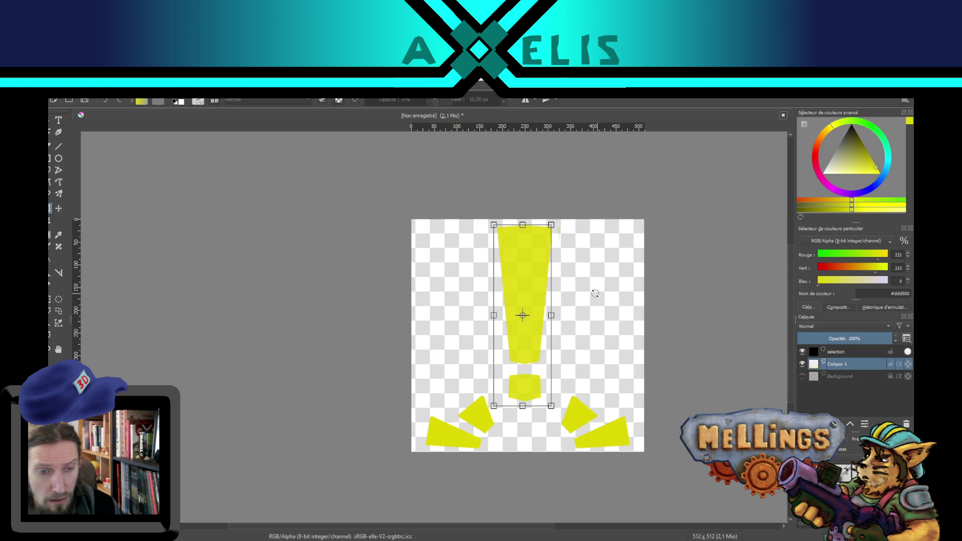
key("Return")
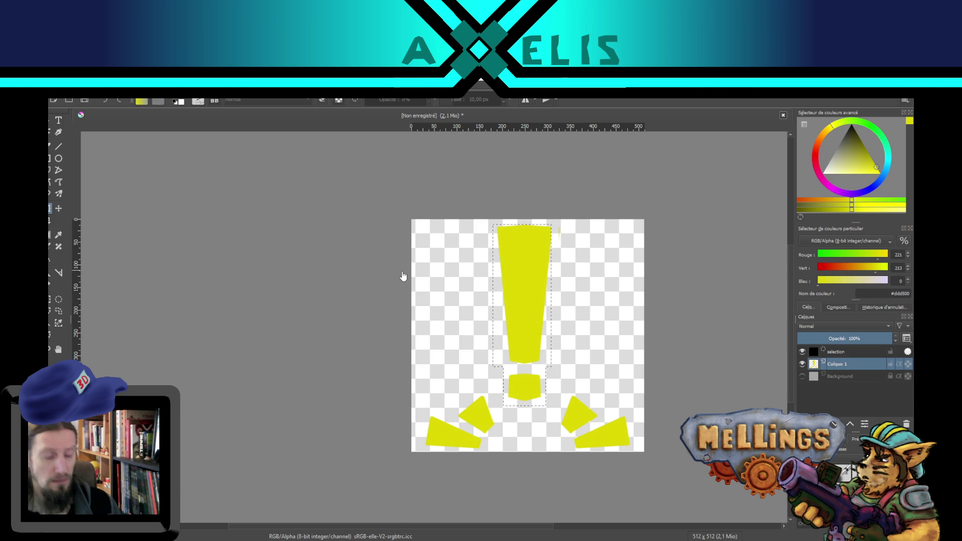
key("ctrl+shift+a")
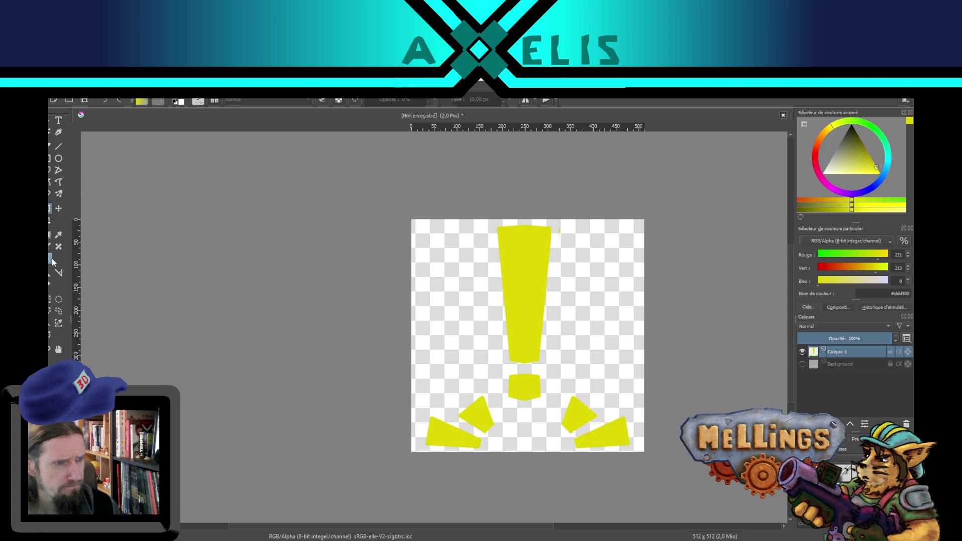
Move the four rays off the main layer onto a pasted layer, Calque 2 (collé)
scroll(557, 407, "up", 1)
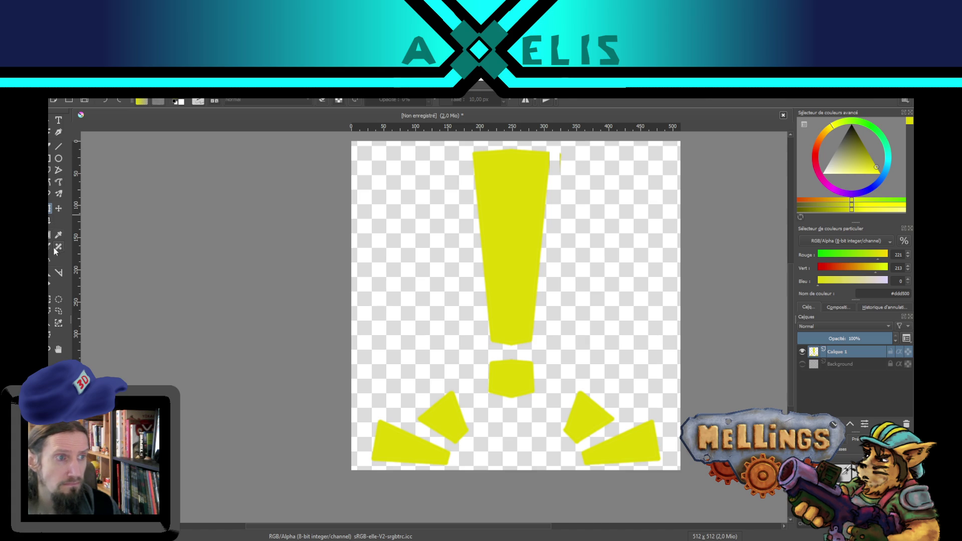
left_click(49, 299)
mouse_move(343, 375)
left_mouse_down()
mouse_move(446, 496)
mouse_move(472, 507)
left_mouse_up()
left_click_drag(560, 376, 701, 493)
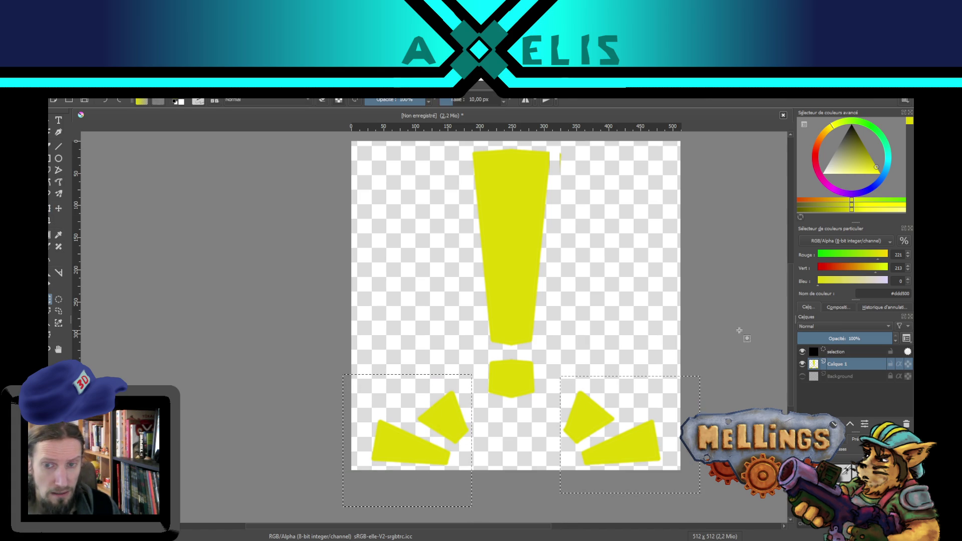
key("Delete")
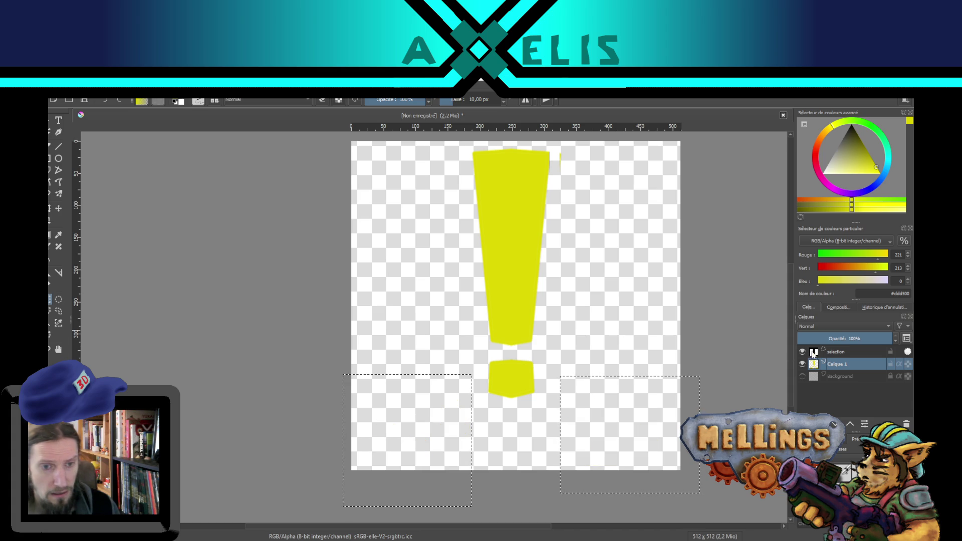
key("ctrl+v")
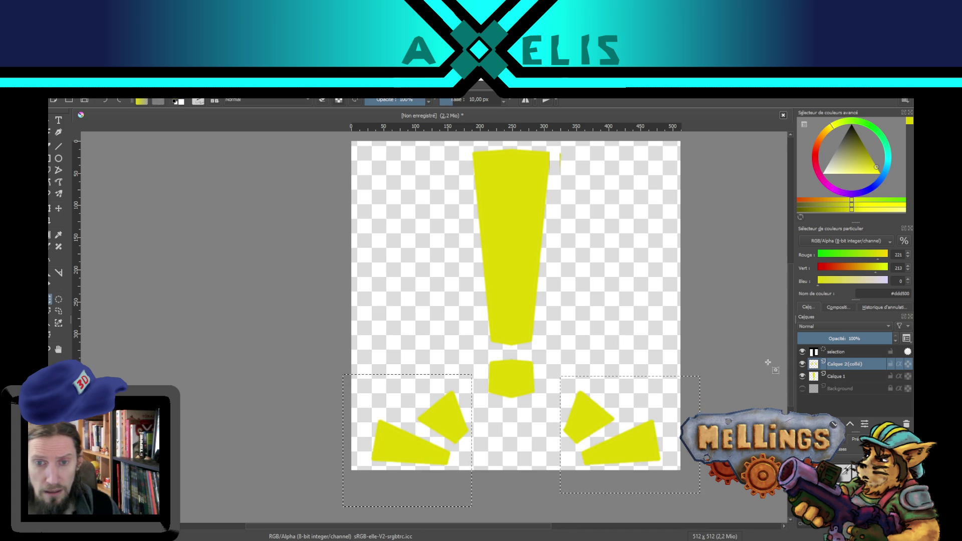
key("ctrl+shift+a")
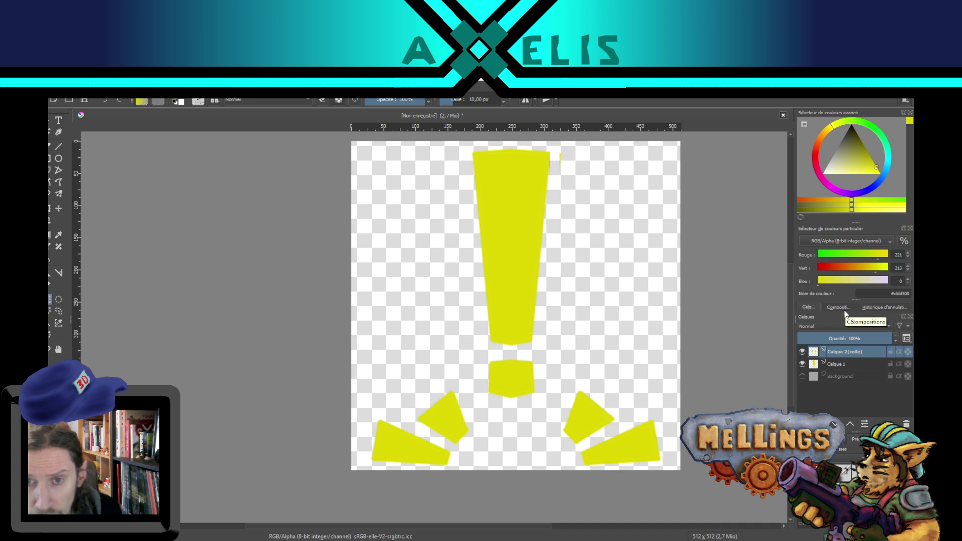
Lower the rays' layer opacity to about 59%
left_click(845, 337)
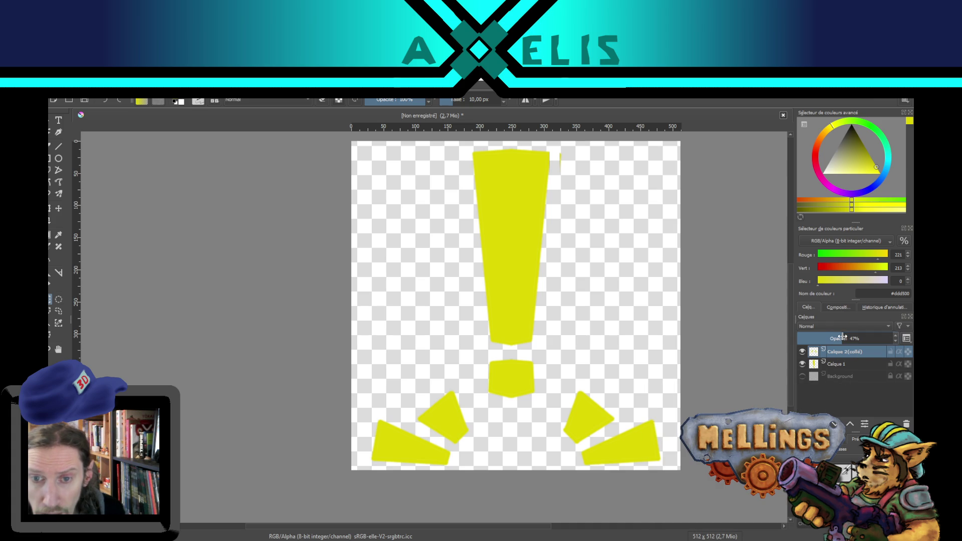
mouse_move(849, 338)
left_mouse_down()
mouse_move(863, 341)
mouse_move(853, 344)
left_mouse_up()
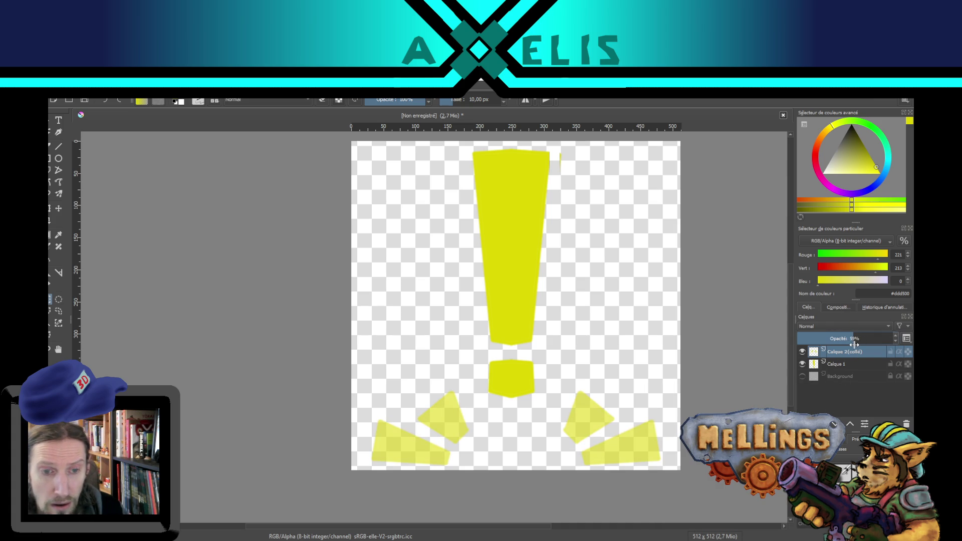
scroll(702, 343, "down", 2)
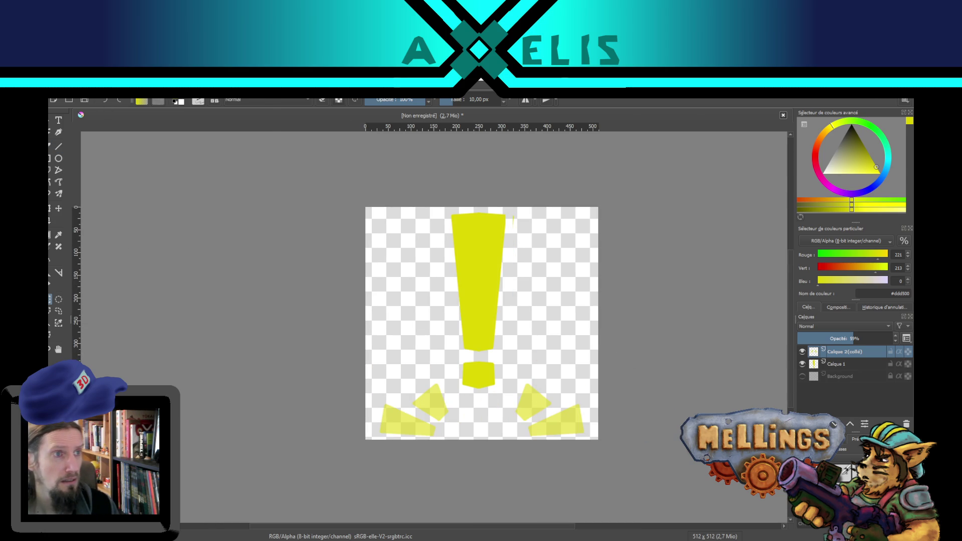
left_click(58, 94)
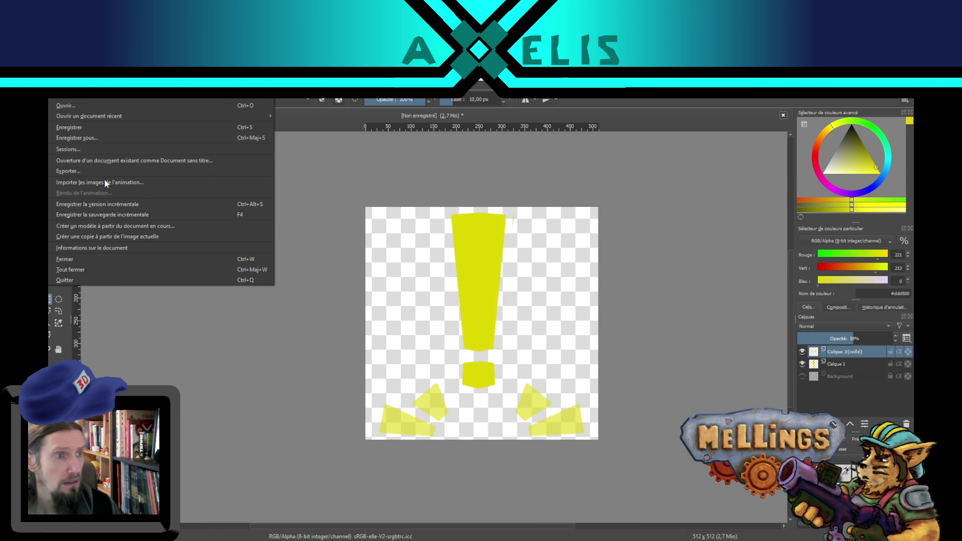
Export the image as exclamation.png into Assets/UI/dialogues, accepting the PNG options
left_click(103, 171)
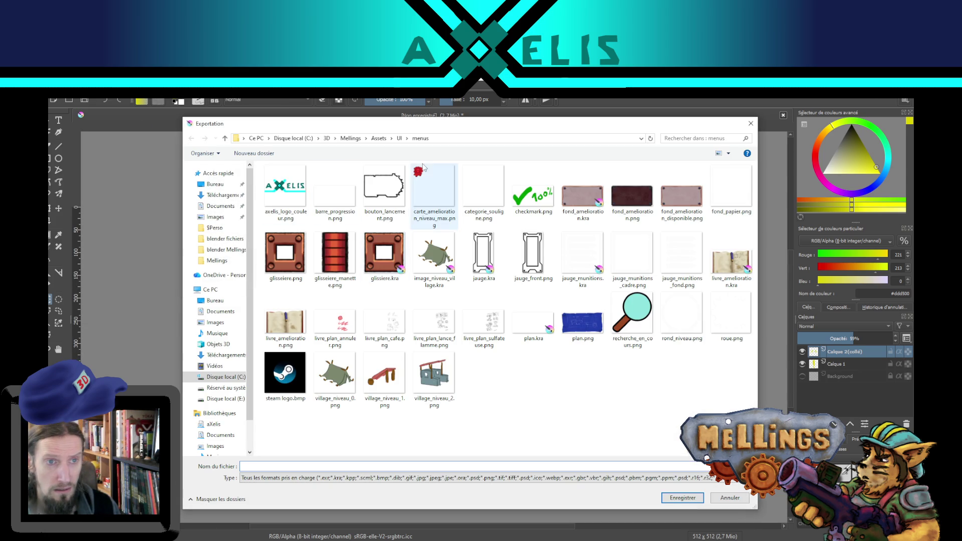
left_click(401, 138)
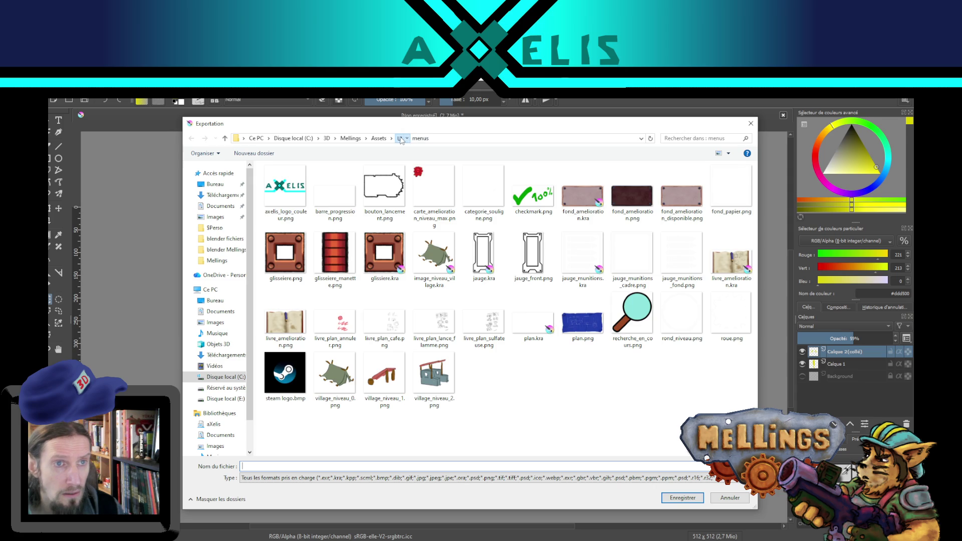
left_click(330, 183)
double_click(330, 184)
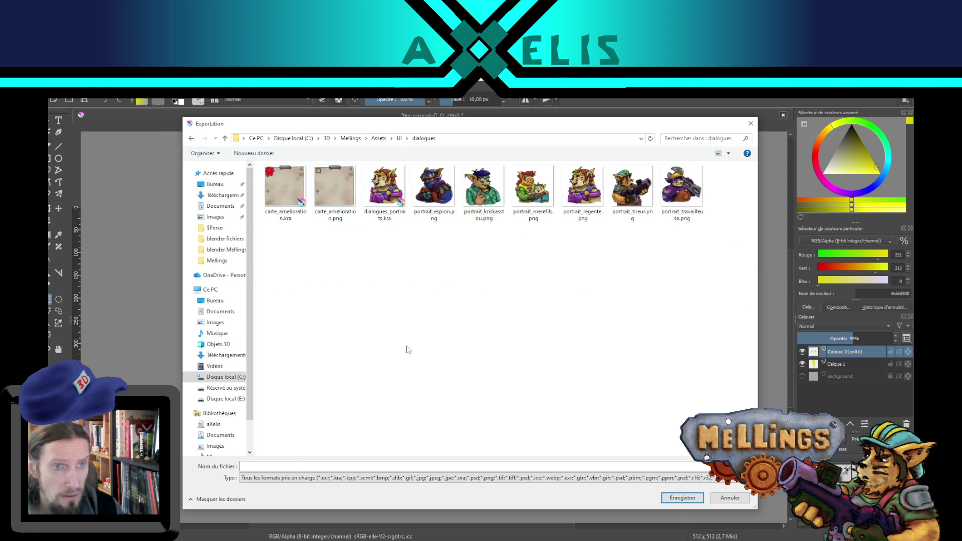
left_click(300, 465)
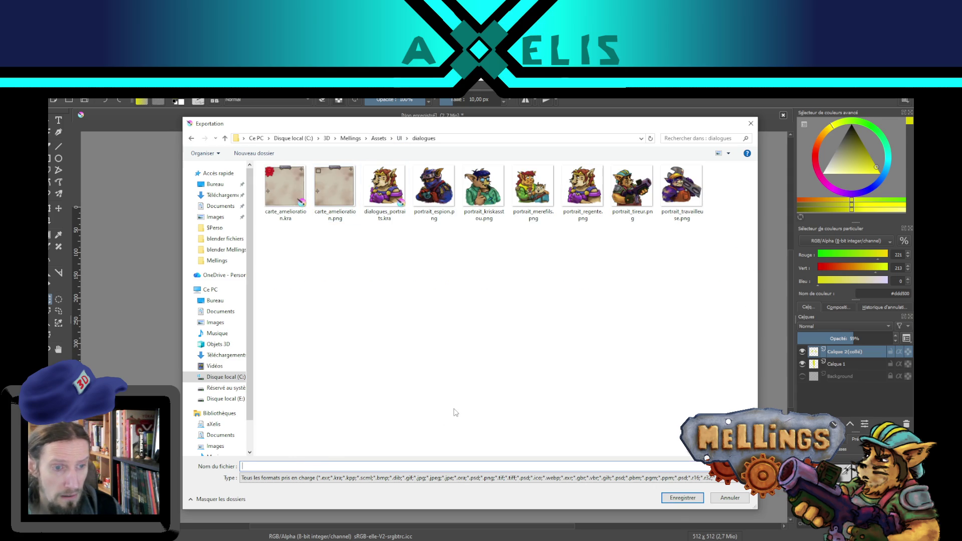
type("excl")
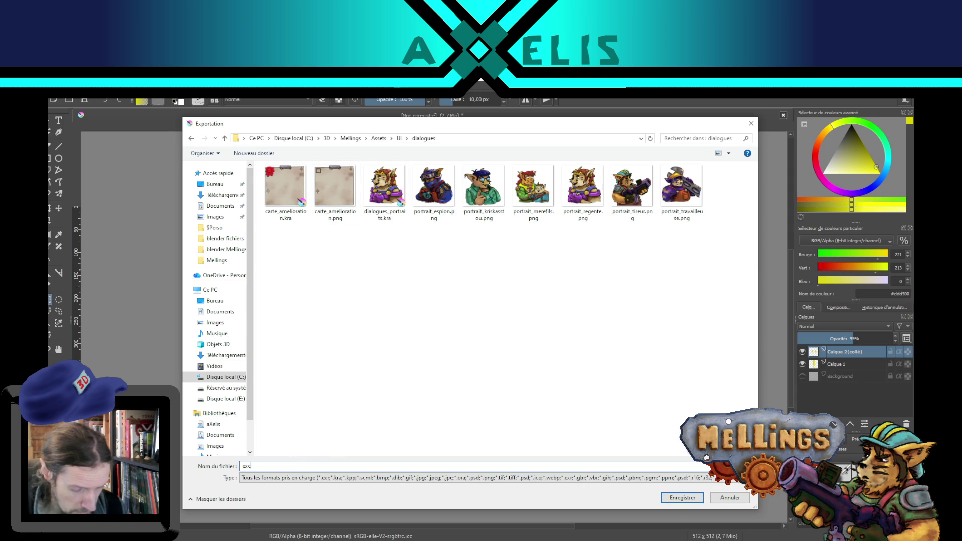
type("amation")
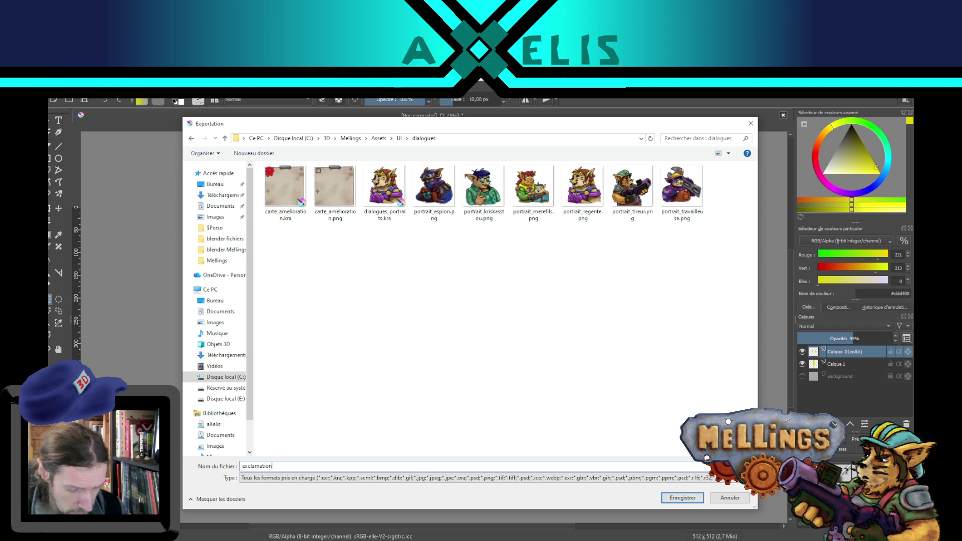
type(".png")
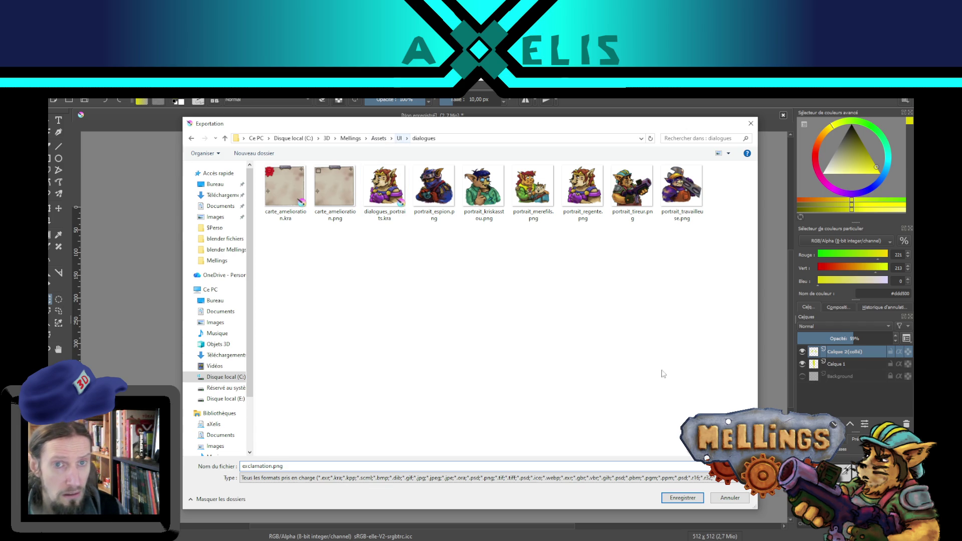
left_click(697, 498)
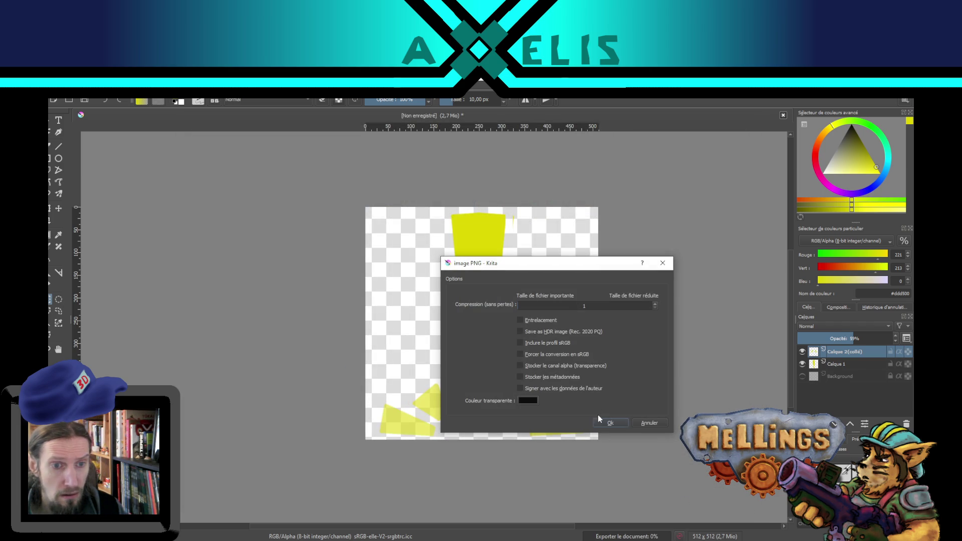
left_click(567, 370)
left_click(599, 426)
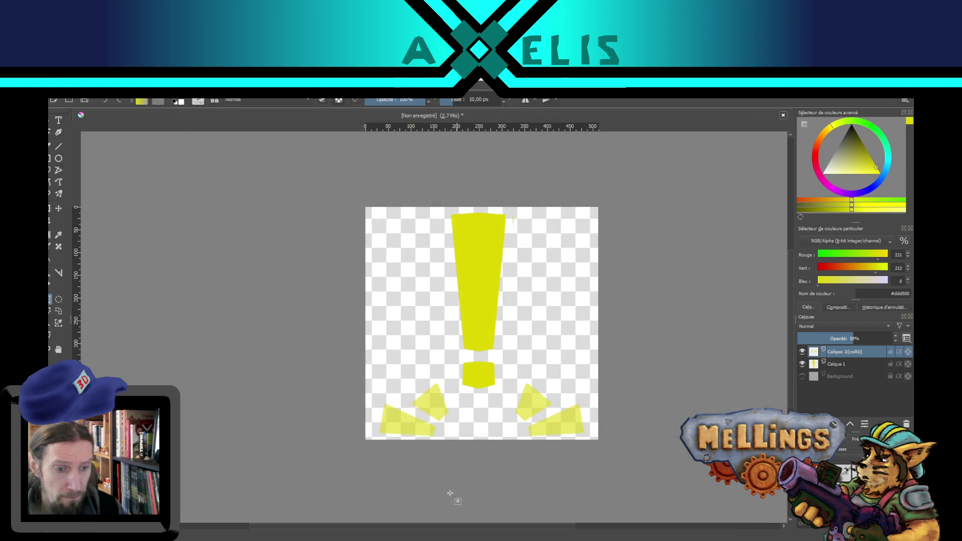
Switch from Krita to the Unity editor showing the Intro Demo scene
key("alt+Tab")
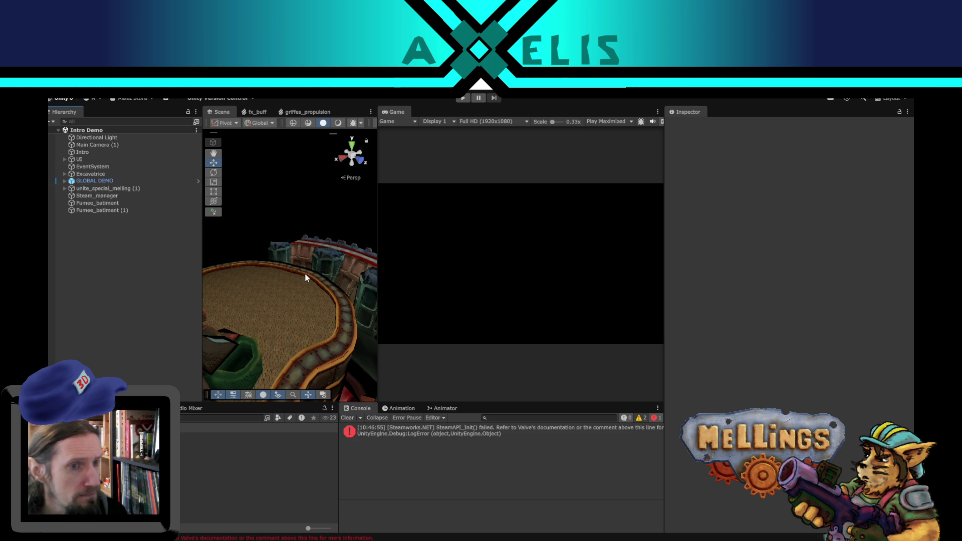
Zoom out the Scene view, then switch through Krita to Mellings.cs in Visual Studio Code
scroll(331, 308, "down", 5)
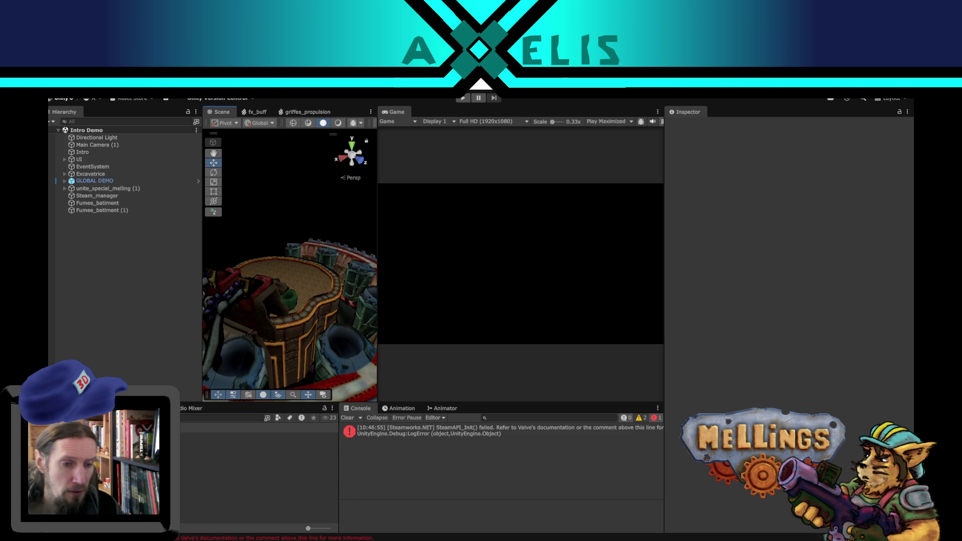
key("alt+Tab")
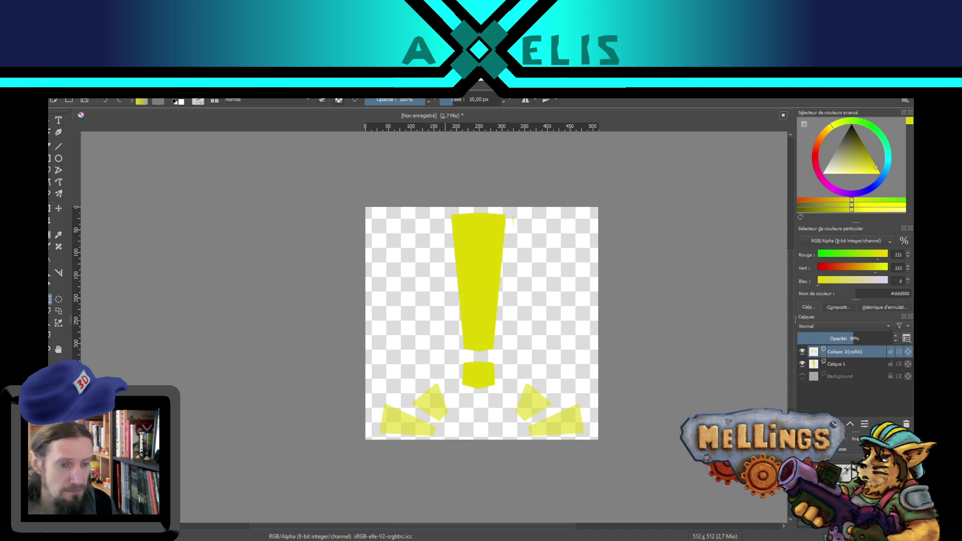
key("alt+Tab")
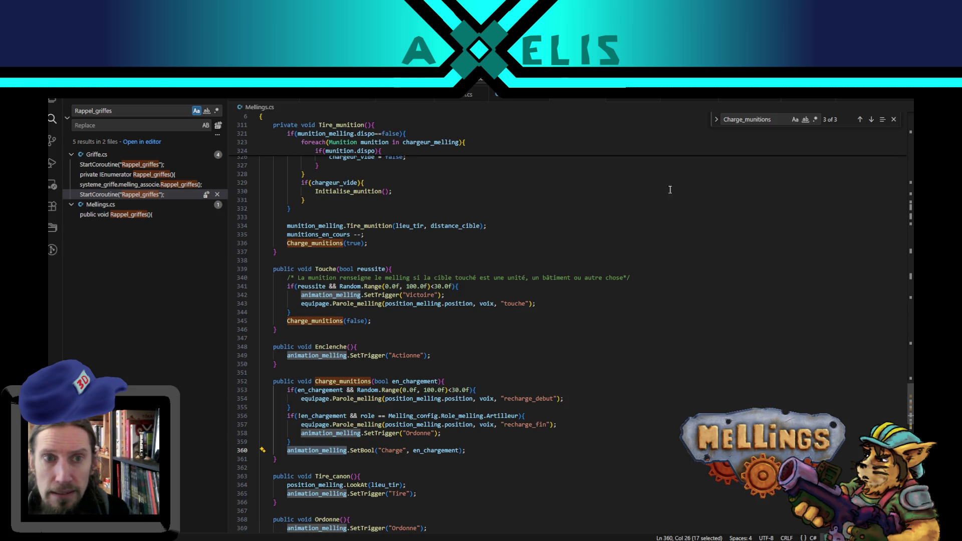
Duplicate the predefini field line in Mellings.cs to create a new line 48
left_click_drag(910, 405, 897, 141)
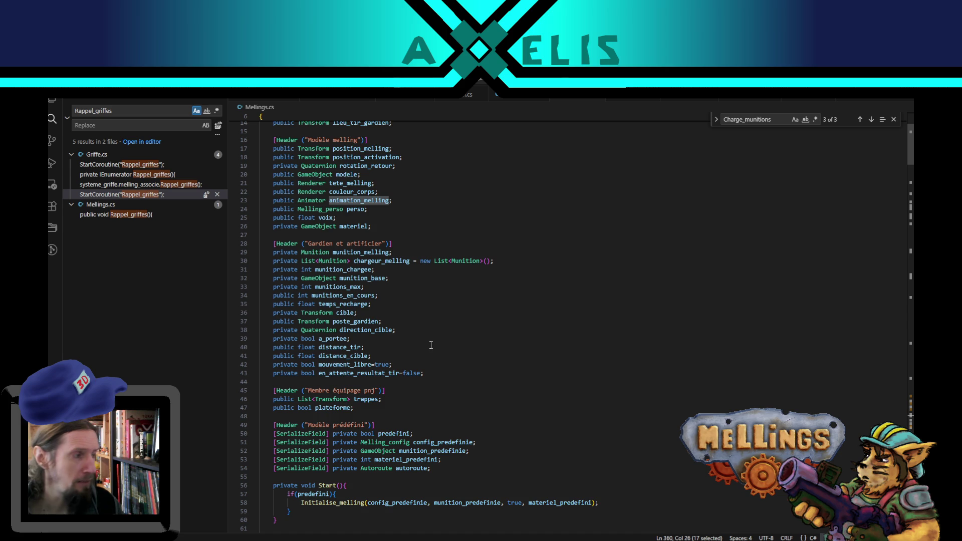
scroll(447, 285, "up", 3)
scroll(384, 261, "up", 2)
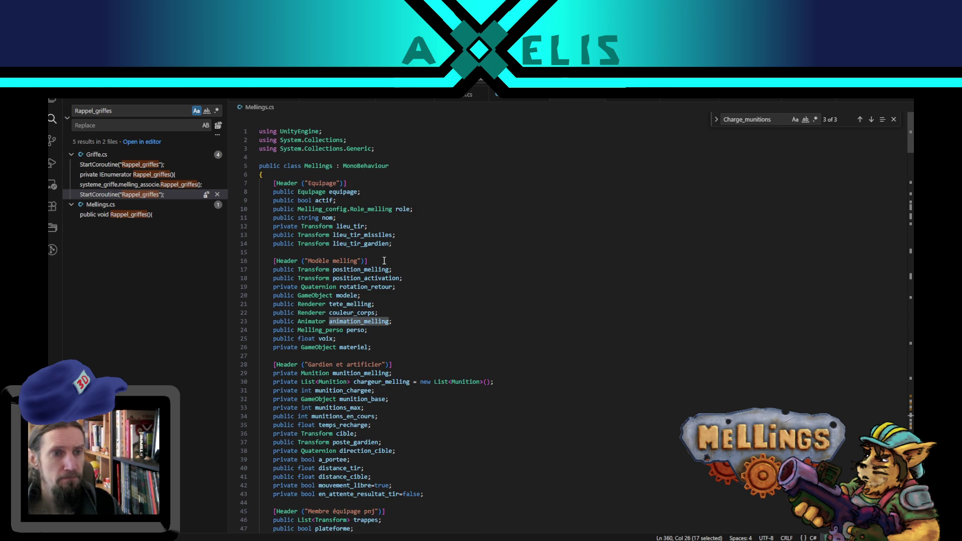
scroll(388, 284, "down", 3)
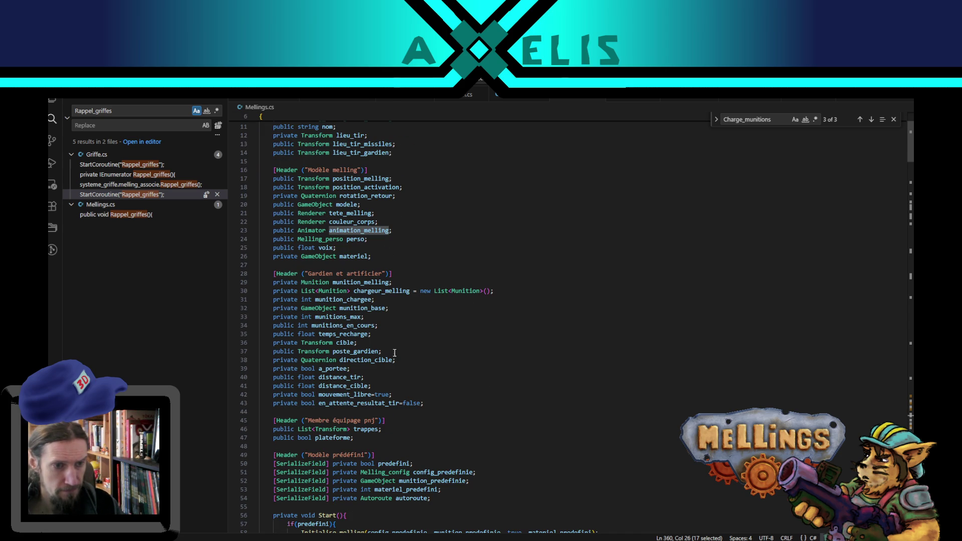
scroll(390, 430, "down", 3)
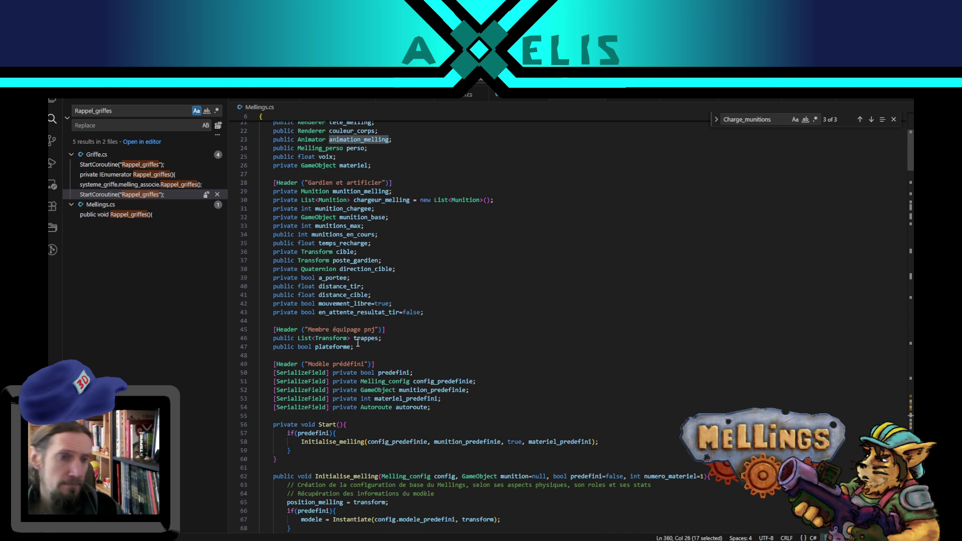
scroll(374, 346, "up", 3)
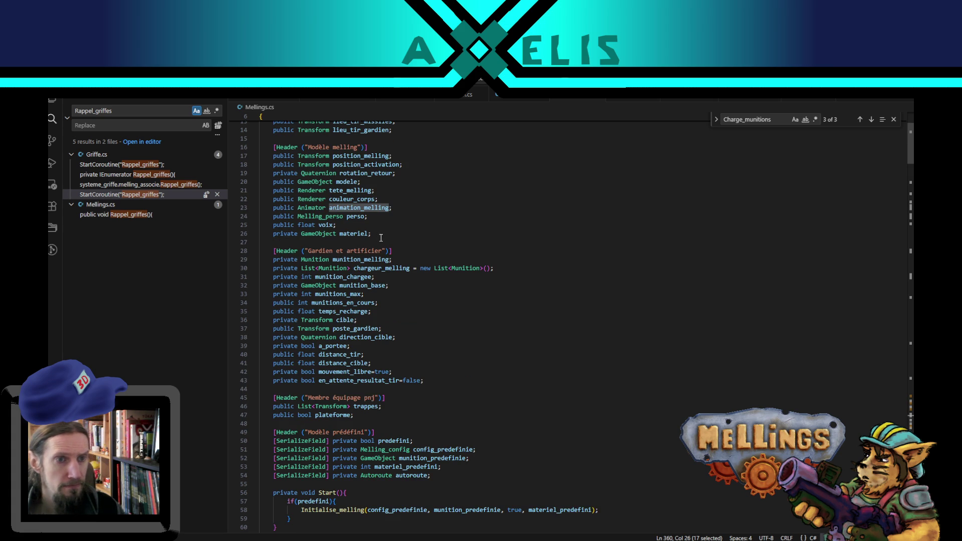
scroll(376, 368, "down", 4)
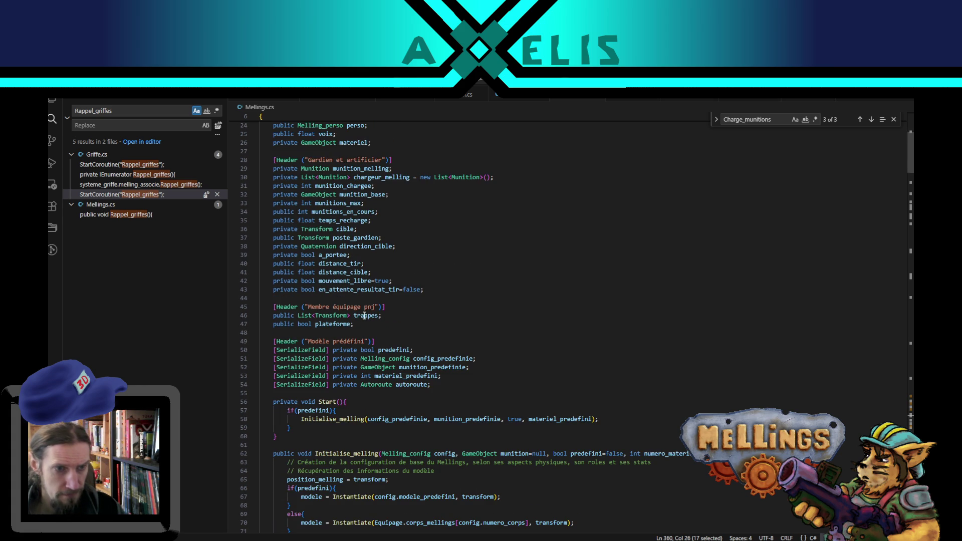
scroll(371, 351, "up", 3)
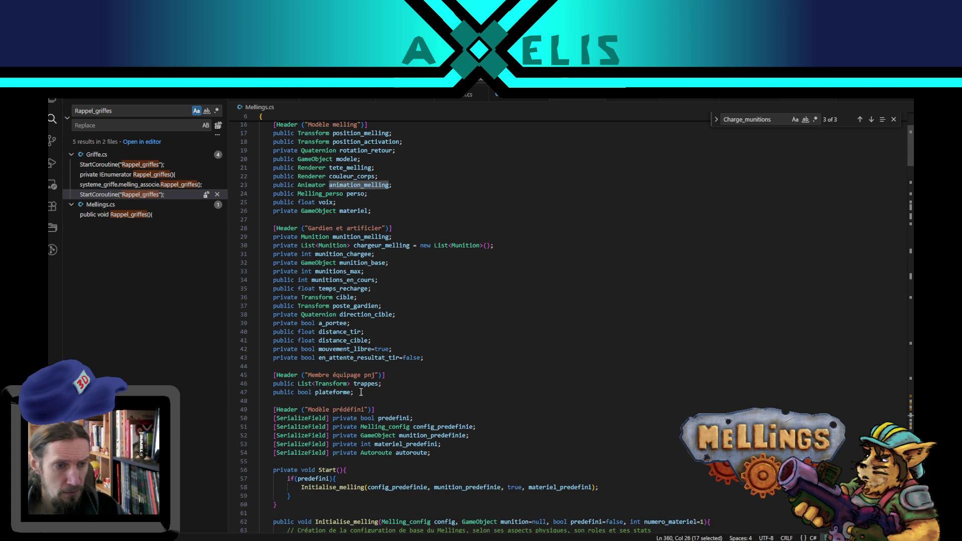
left_click(414, 419)
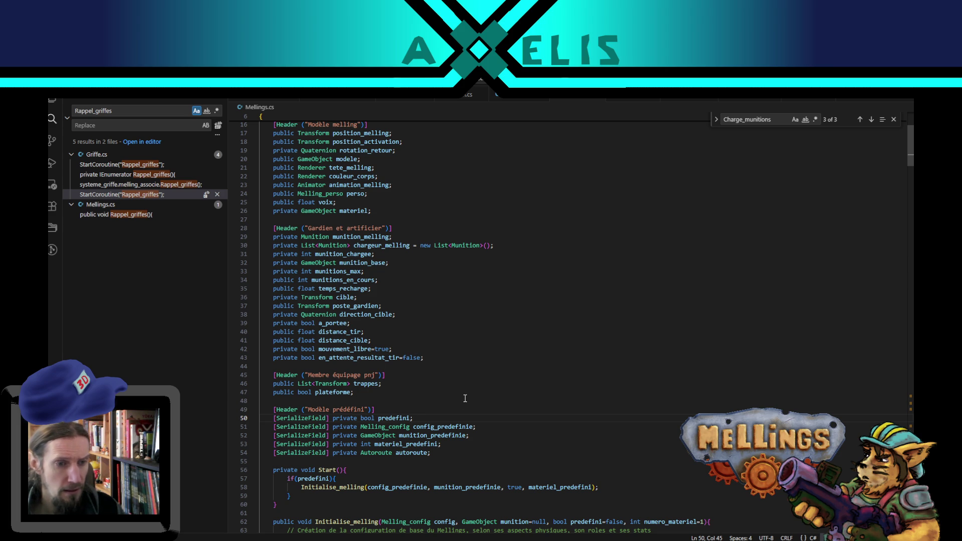
key("shift+alt+Up")
key("alt+Up")
key("alt+Up")
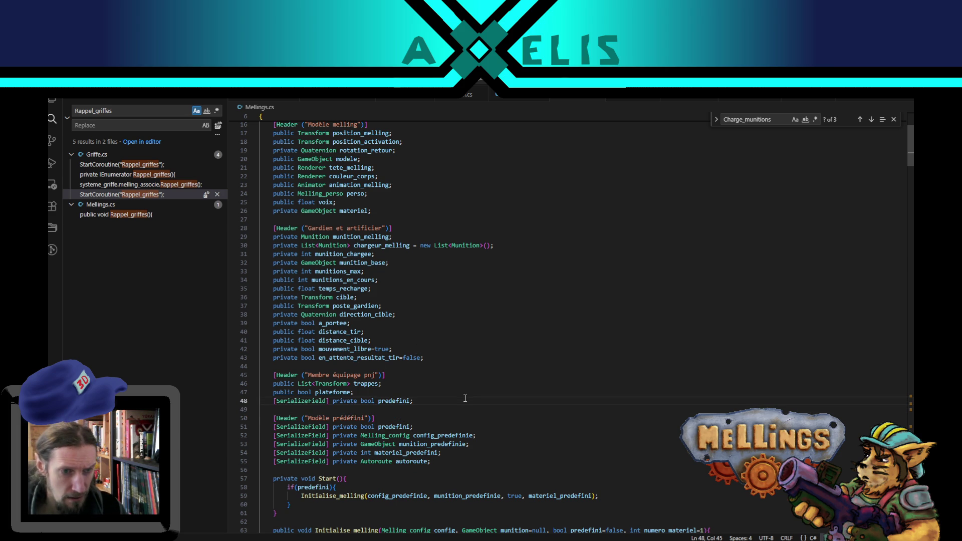
Change line 48 into a GameObject field named exclamation
double_click(371, 402)
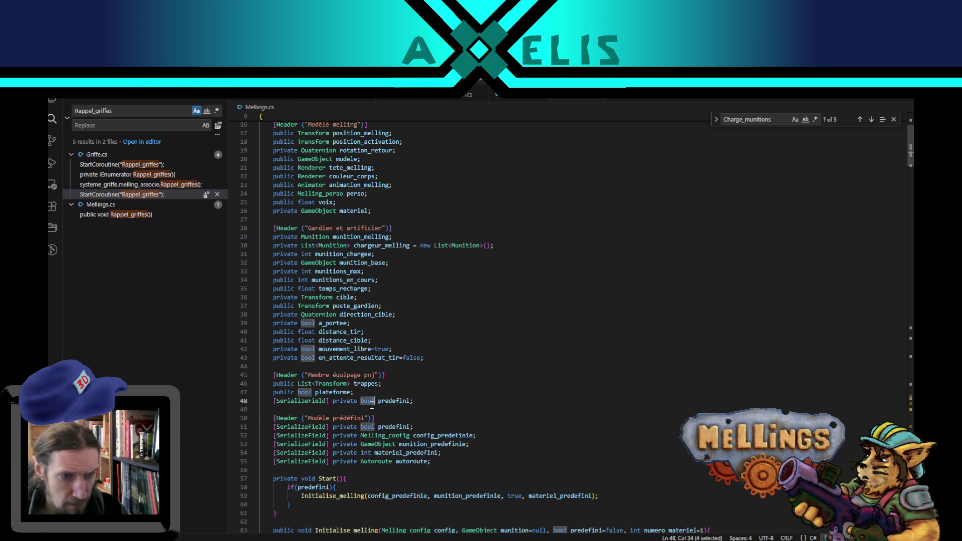
type("GameObject")
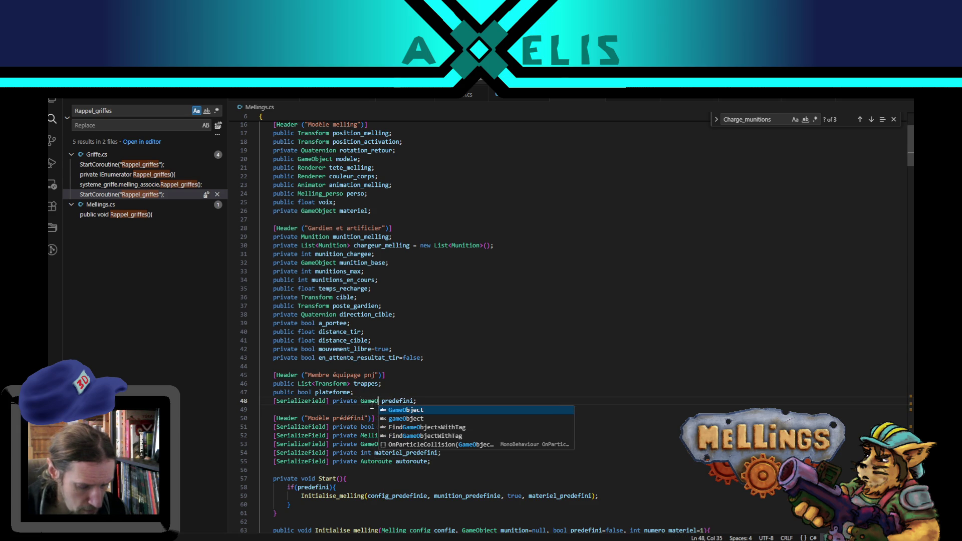
key("Escape")
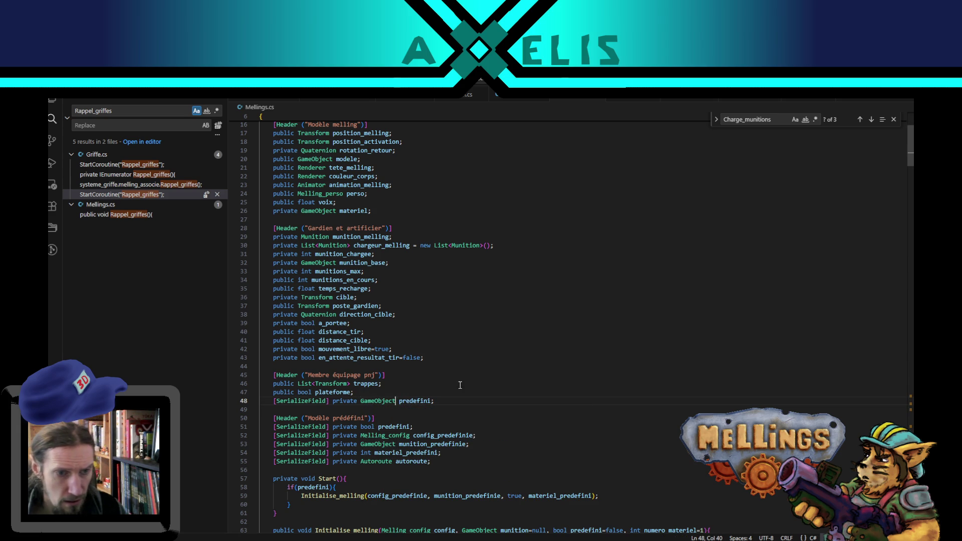
double_click(404, 402)
type("exclamation")
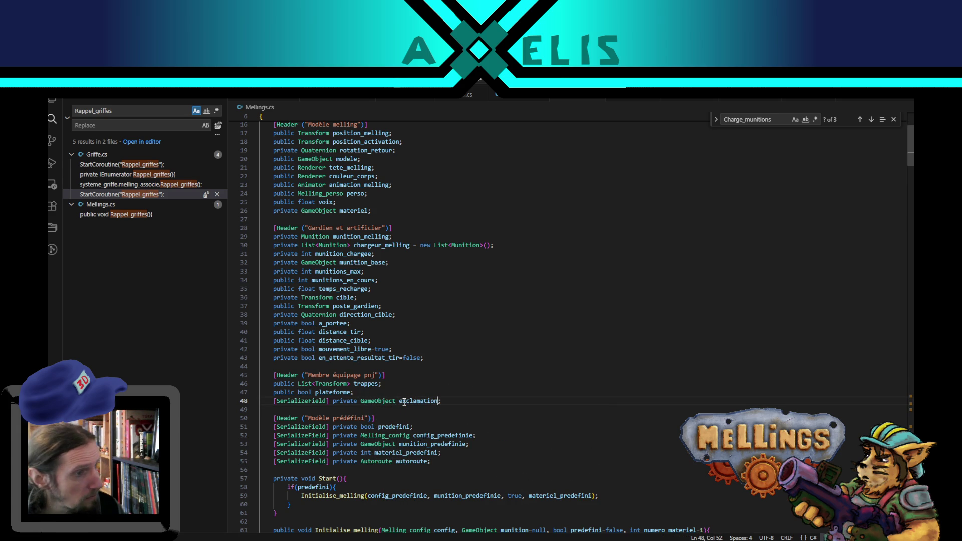
double_click(404, 401)
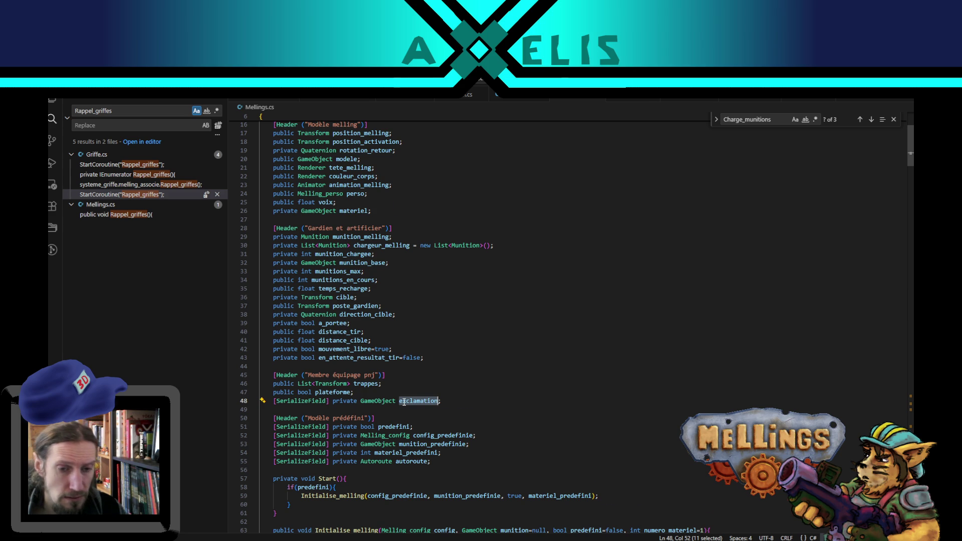
Search Mellings.cs for 'rappel' and go to the Rappel_griffes method header
scroll(405, 402, "down", 7)
scroll(909, 210, "down", 3)
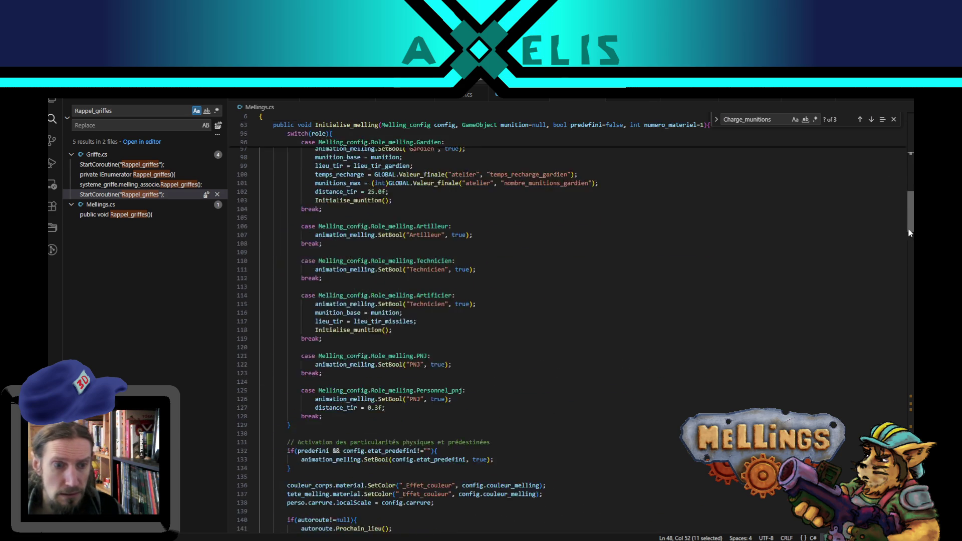
scroll(898, 293, "down", 20)
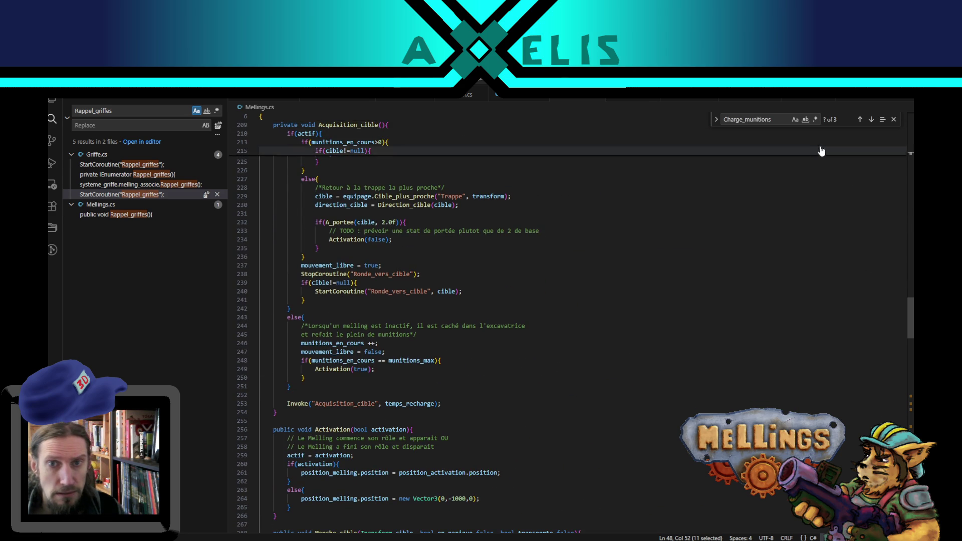
scroll(370, 384, "down", 5)
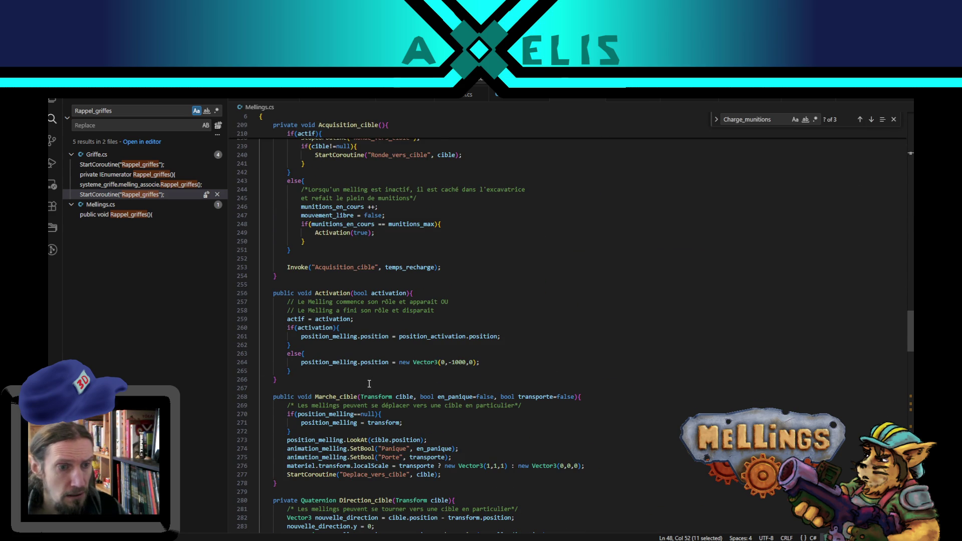
scroll(369, 384, "down", 4)
scroll(377, 379, "down", 4)
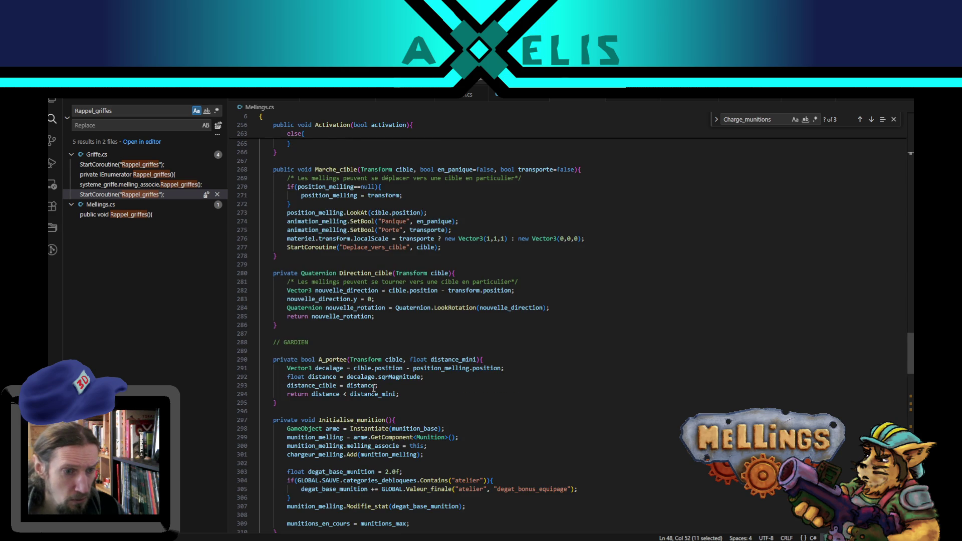
scroll(403, 390, "down", 4)
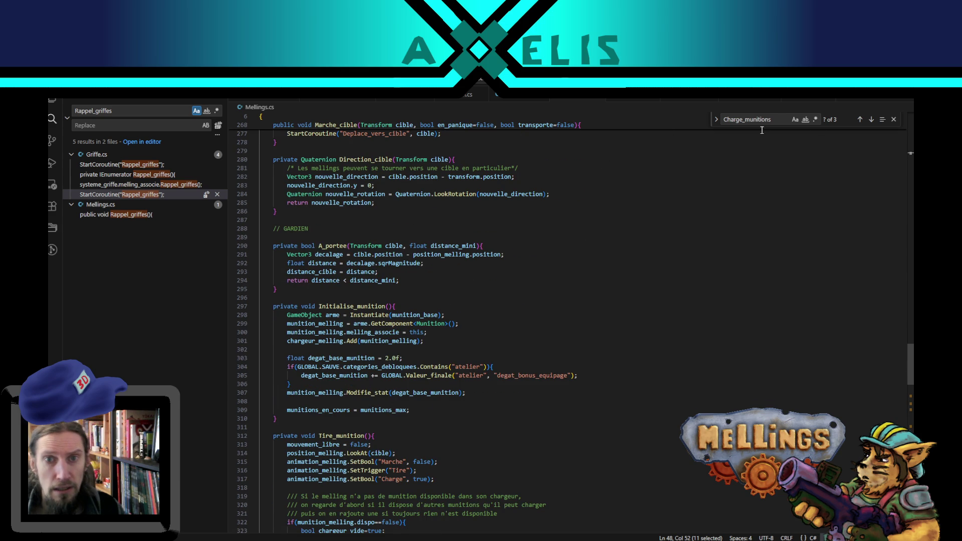
double_click(776, 121)
type("rappel")
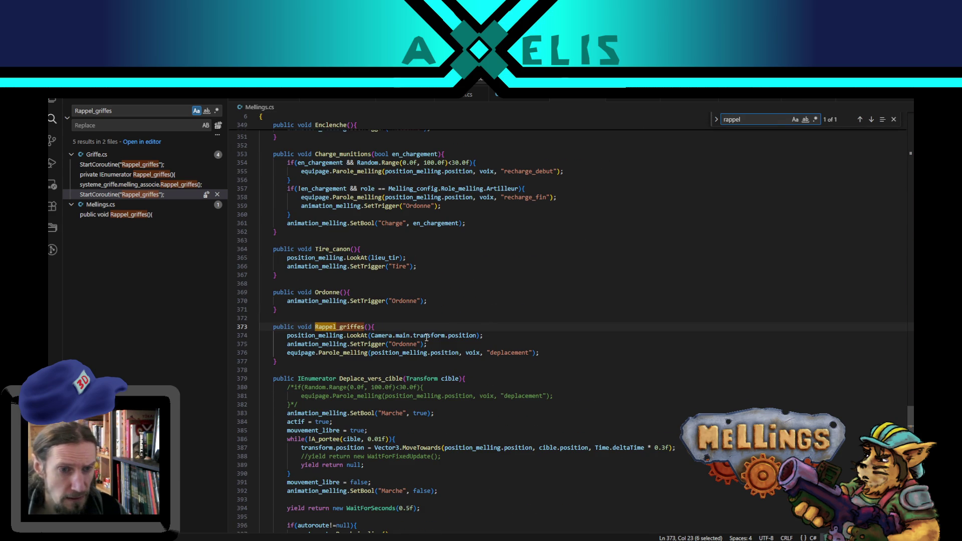
left_click(381, 326)
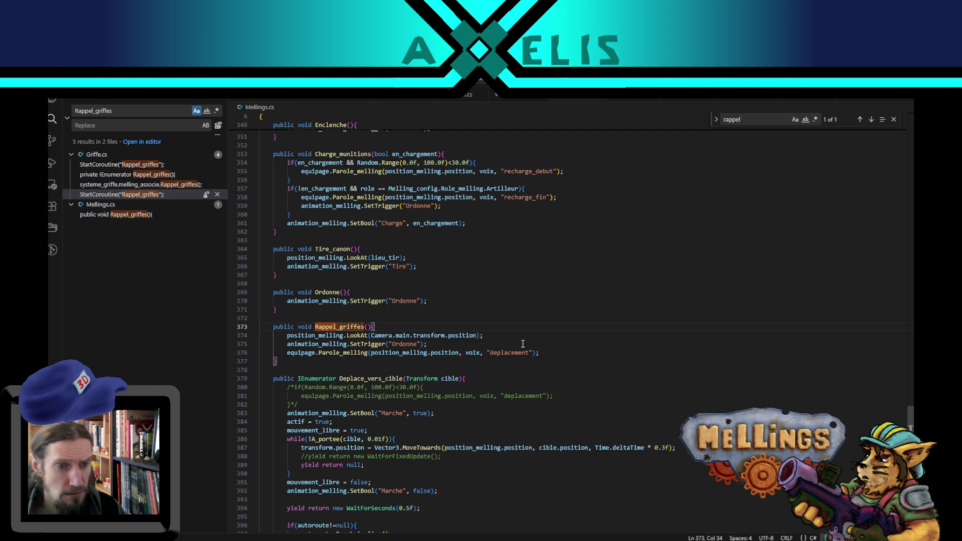
Insert exclamation.SetActive(true); above the LookAt call, then return to Unity to recompile
left_click(494, 336)
key("Up")
key("Return")
type("exclamation")
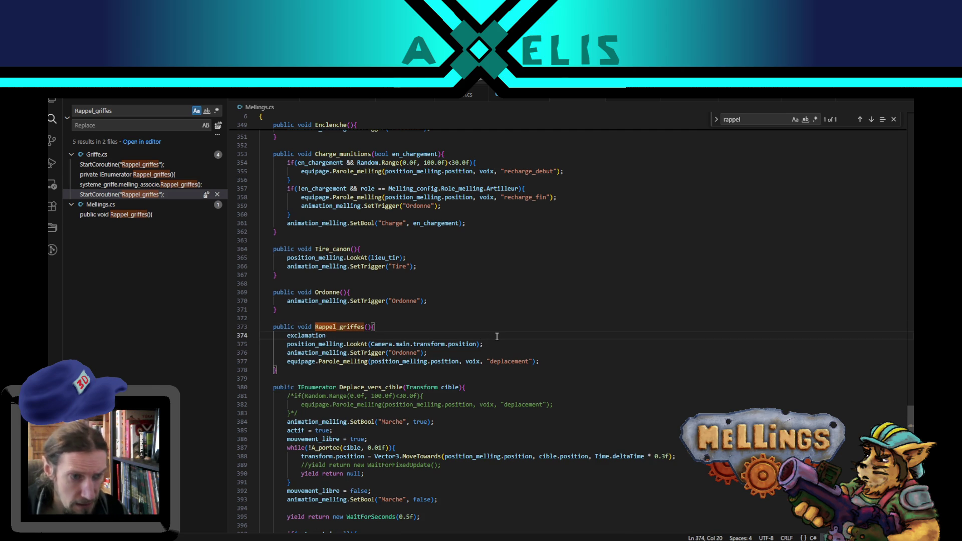
type(".Set")
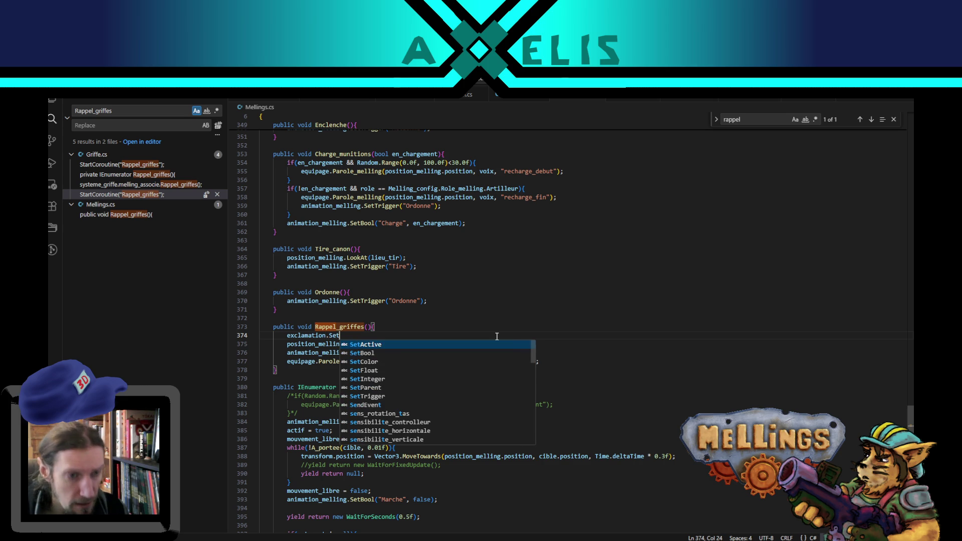
key("Tab")
type("(true")
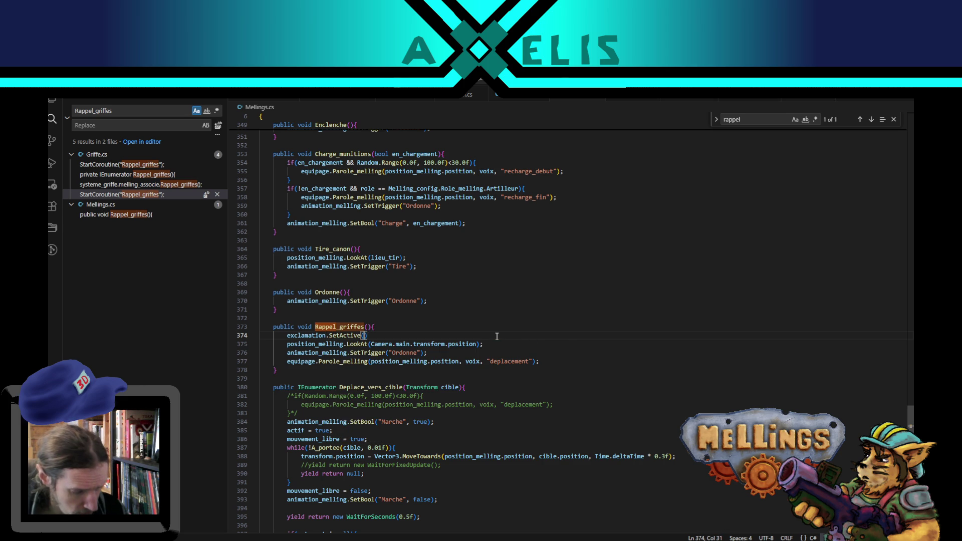
type(")")
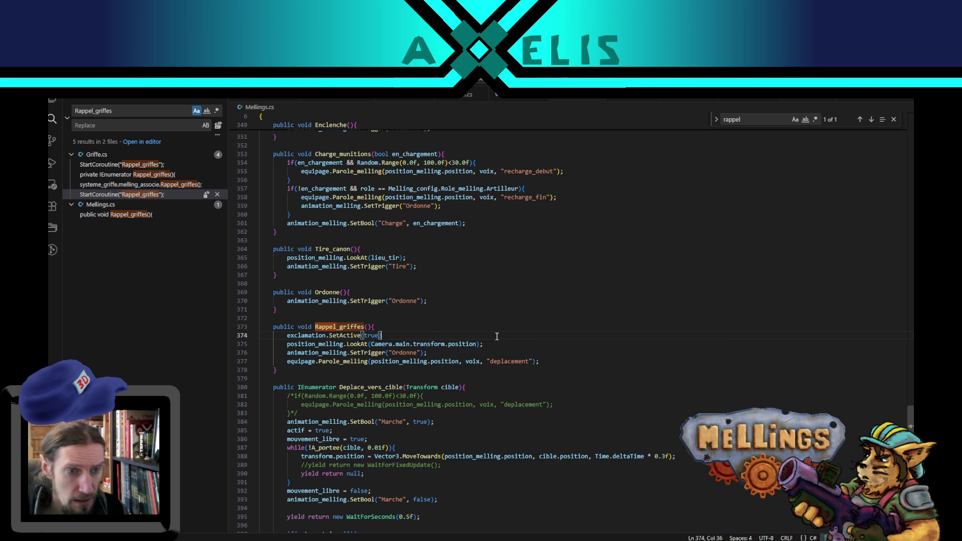
type(";")
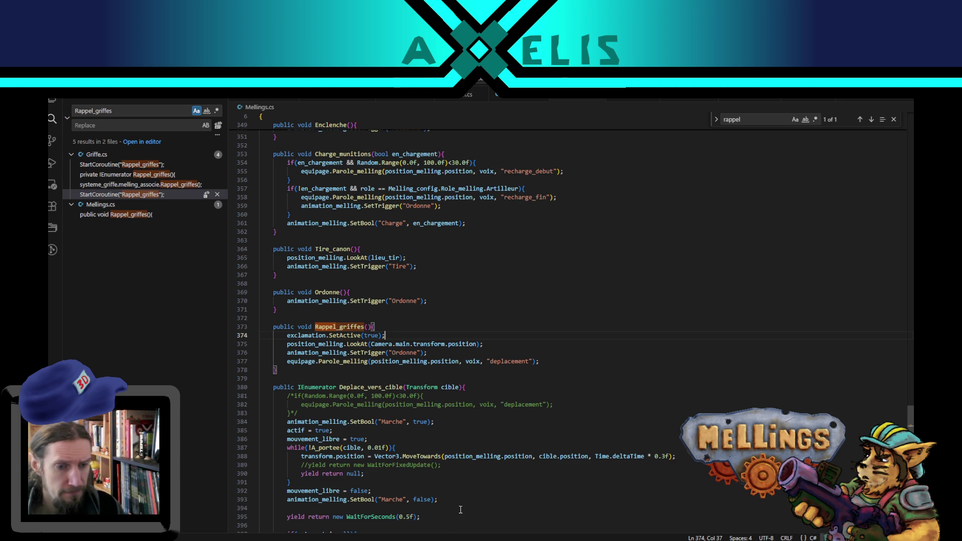
key("alt+Tab")
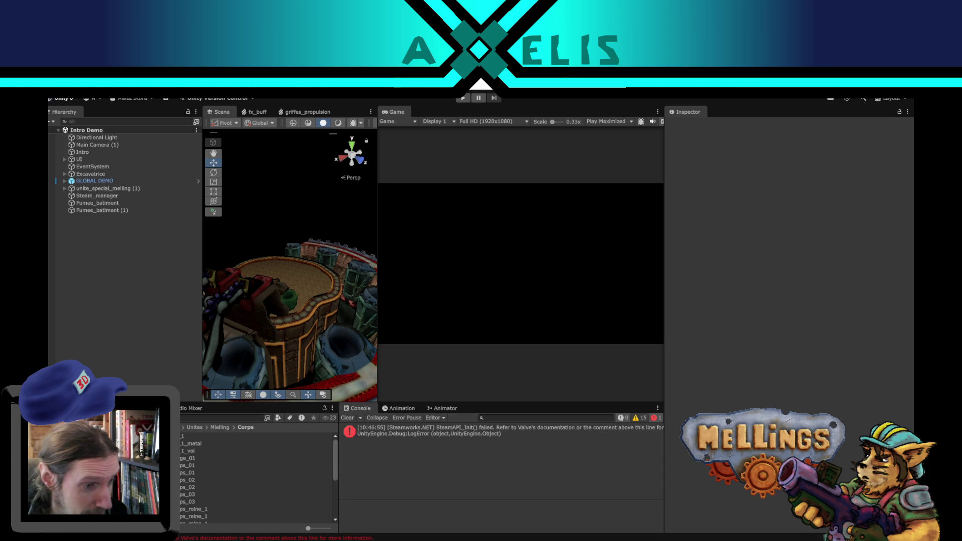
Open ps_01 briefly, then open the Melling prefab from the Melling folder and select its root
left_click(190, 473)
double_click(189, 472)
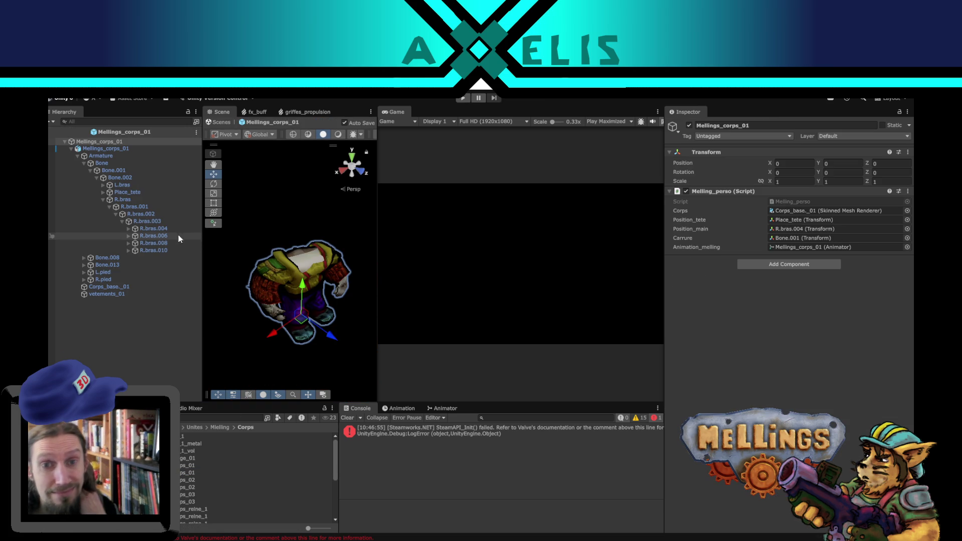
left_click(65, 142)
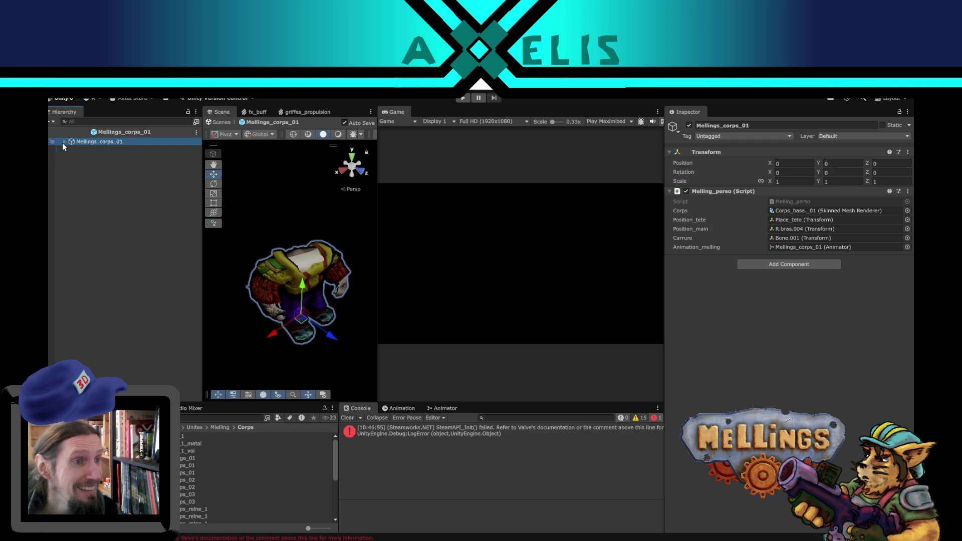
scroll(180, 486, "down", 5)
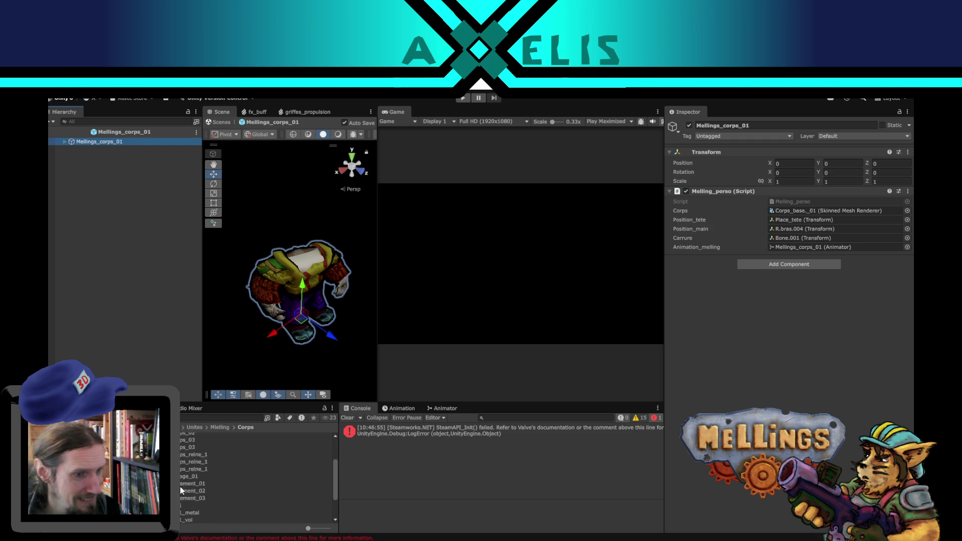
left_click(220, 427)
double_click(201, 465)
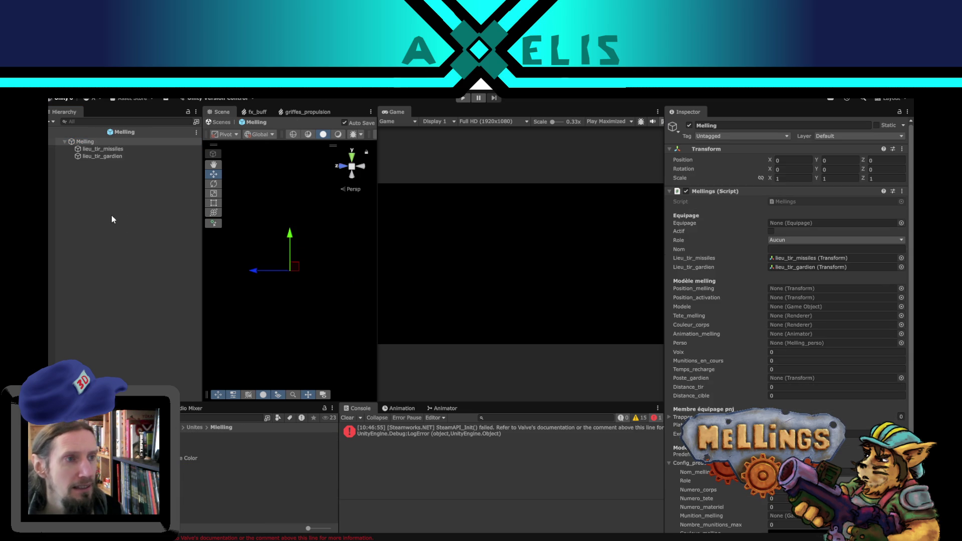
left_click(62, 142)
Add a UI Image under Melling, name it exclamation, and select the new Canvas
left_click(64, 142)
left_click(64, 142)
right_click(105, 192)
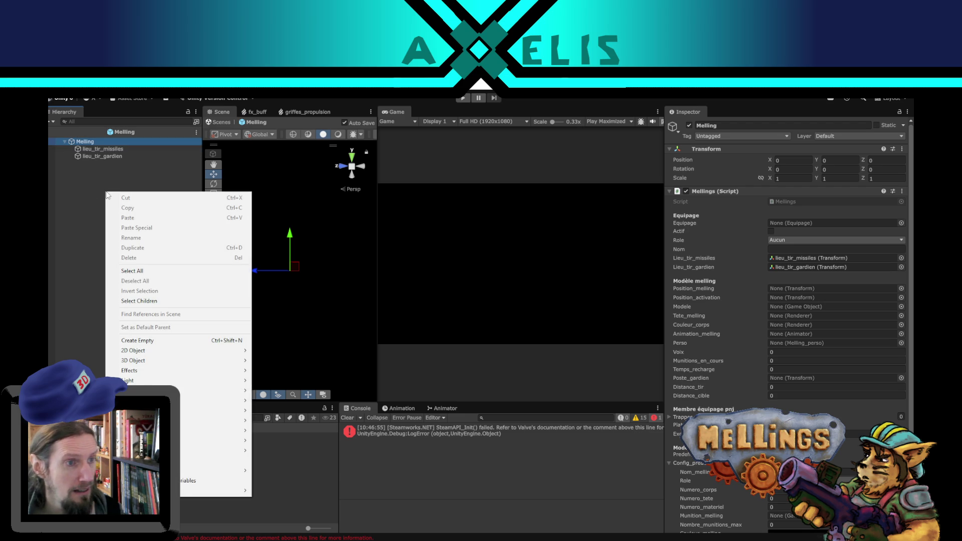
mouse_move(220, 400)
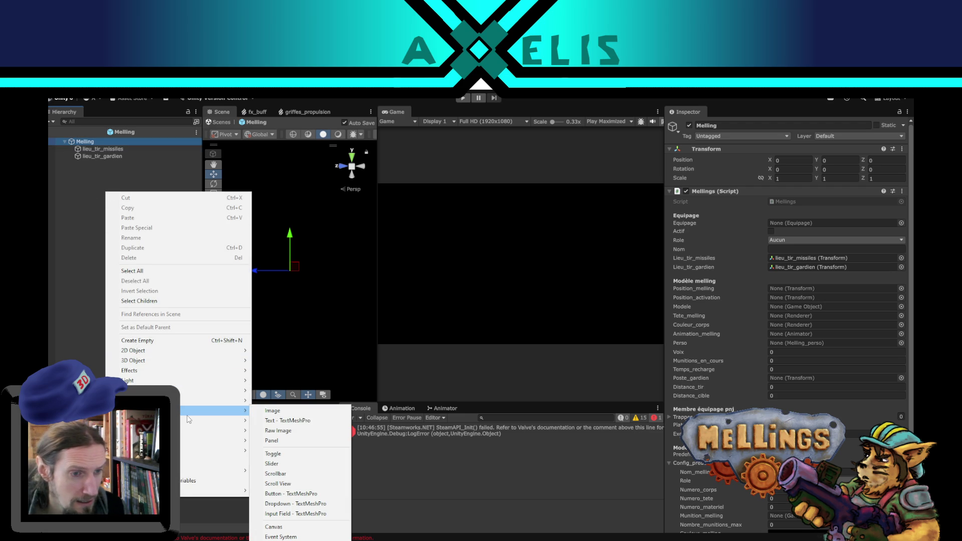
left_click(299, 411)
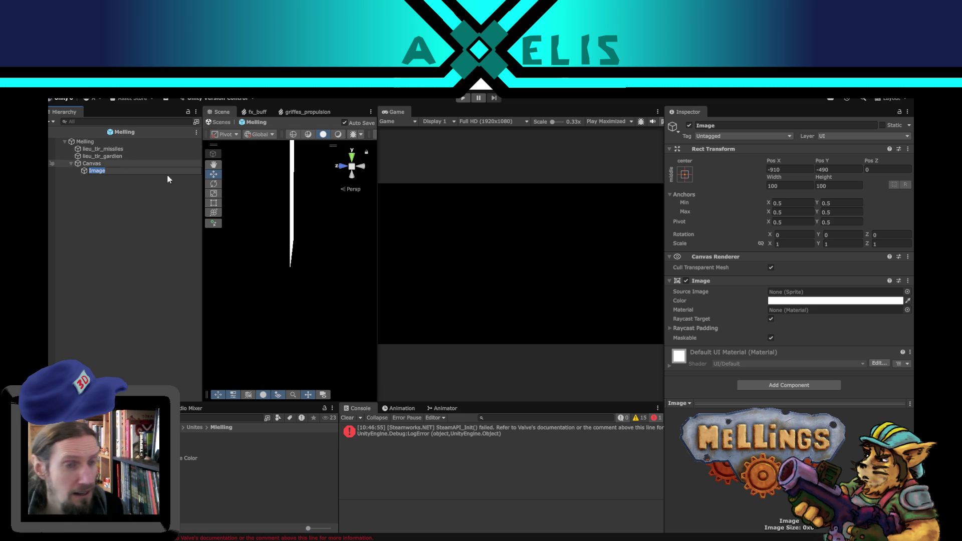
type("exclamation")
key("Return")
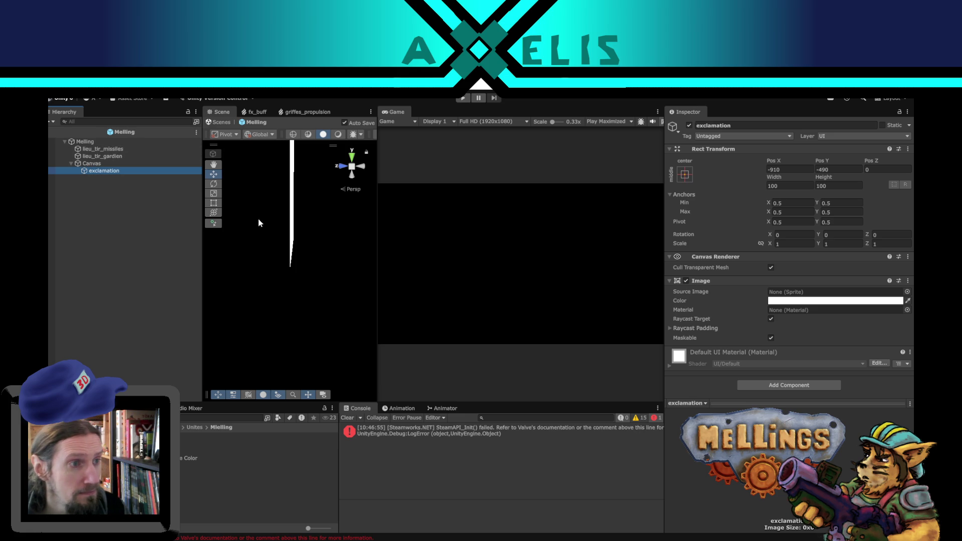
left_click(95, 166)
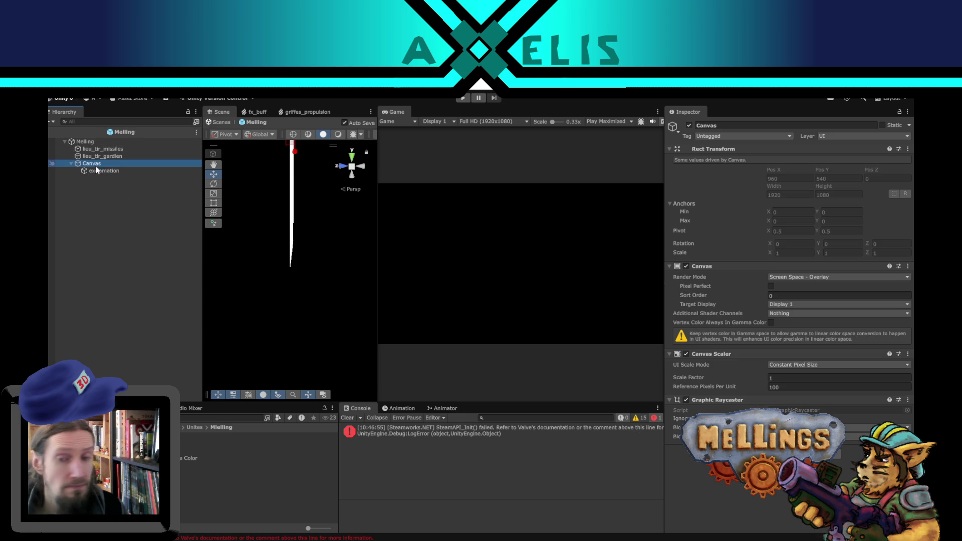
Set the Canvas render mode to World Space with Pos X 10 and Pos Y 100
left_click(846, 280)
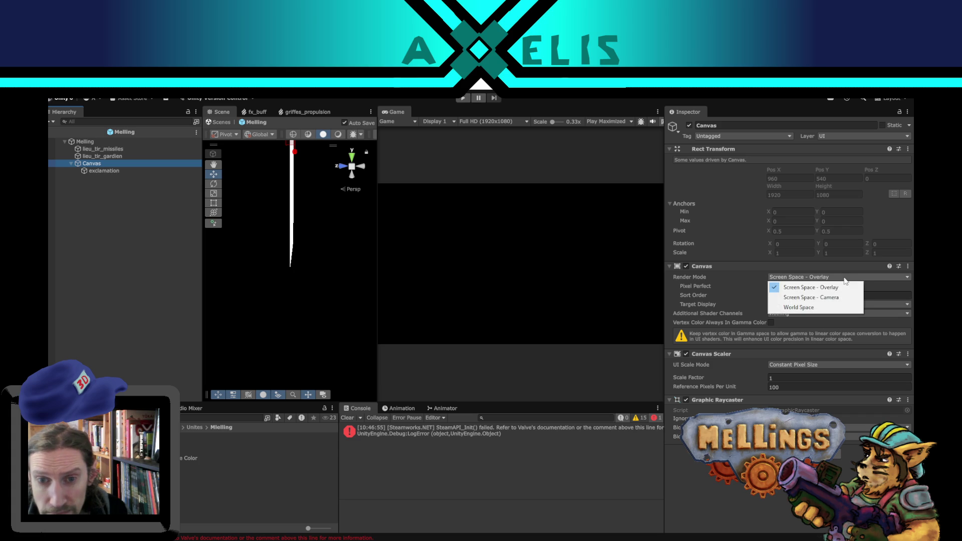
left_click(802, 308)
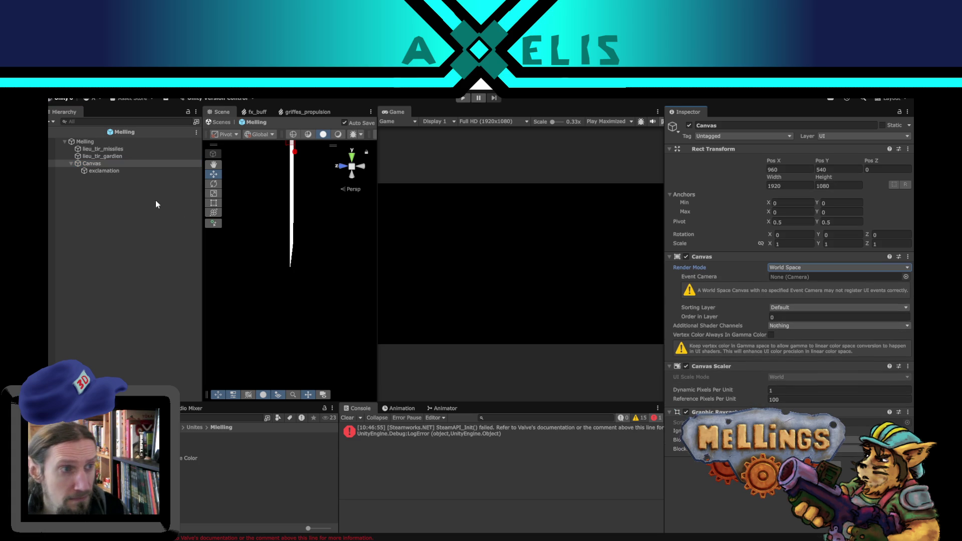
left_click(783, 169)
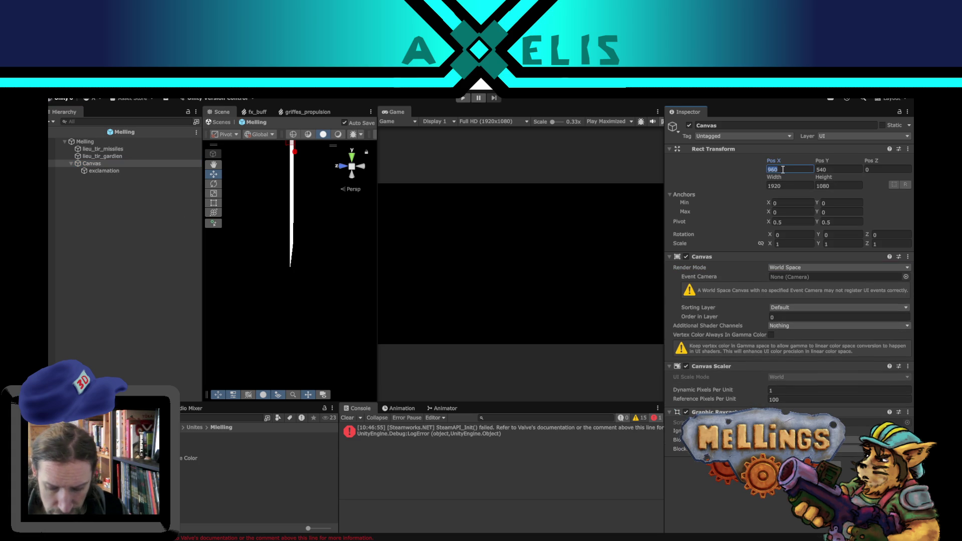
type("10")
key("Tab")
type("100")
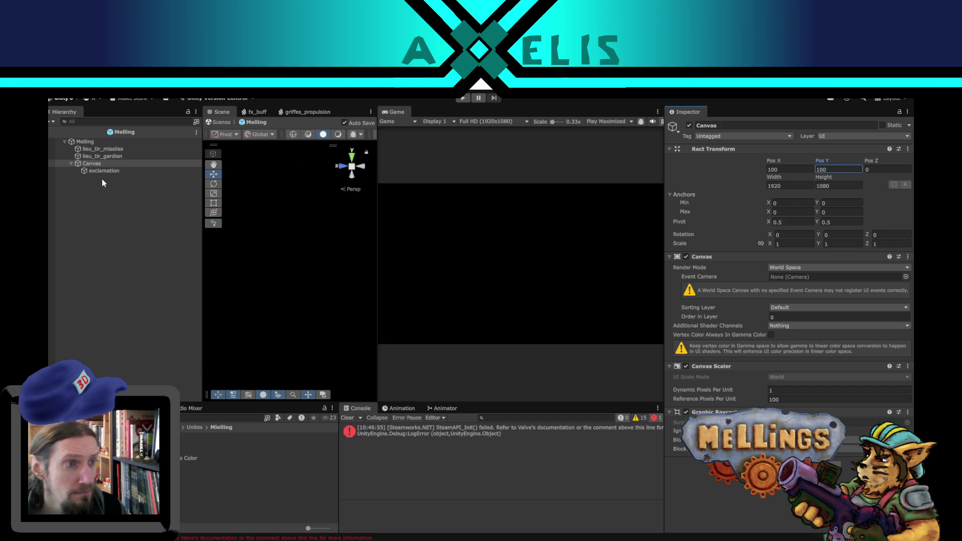
Frame the Canvas, then reset its position to 0, 0 and size it 100×100
double_click(91, 164)
left_click_drag(258, 294, 343, 322)
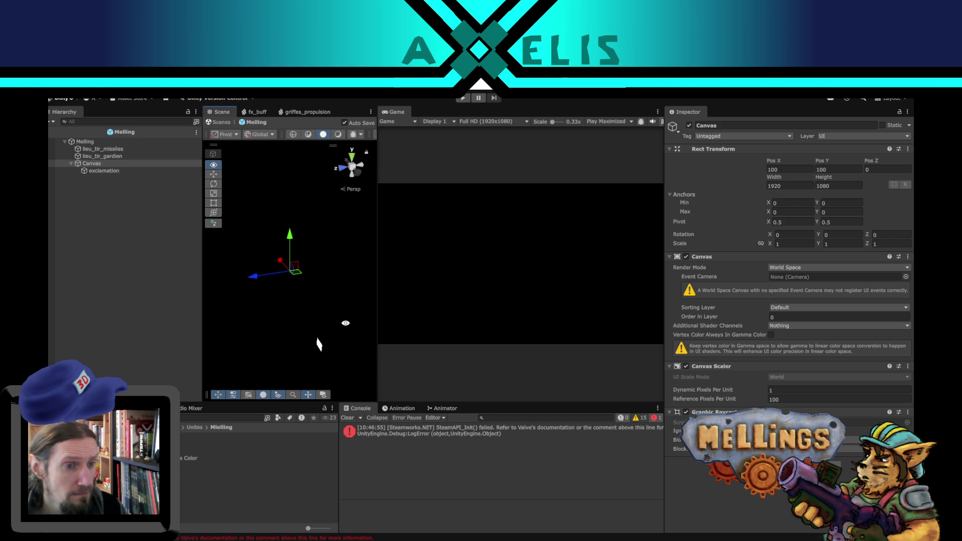
left_click(85, 141)
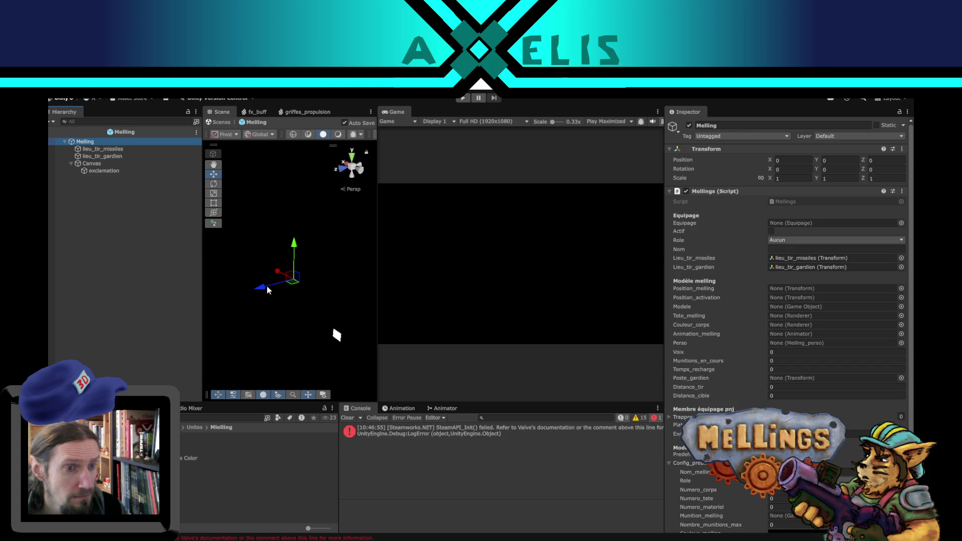
left_click(100, 163)
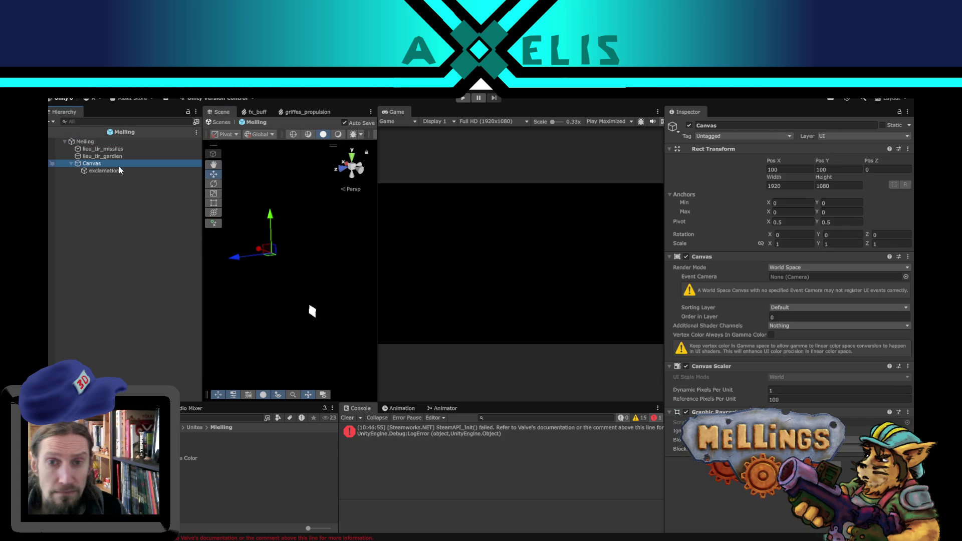
left_click(792, 172)
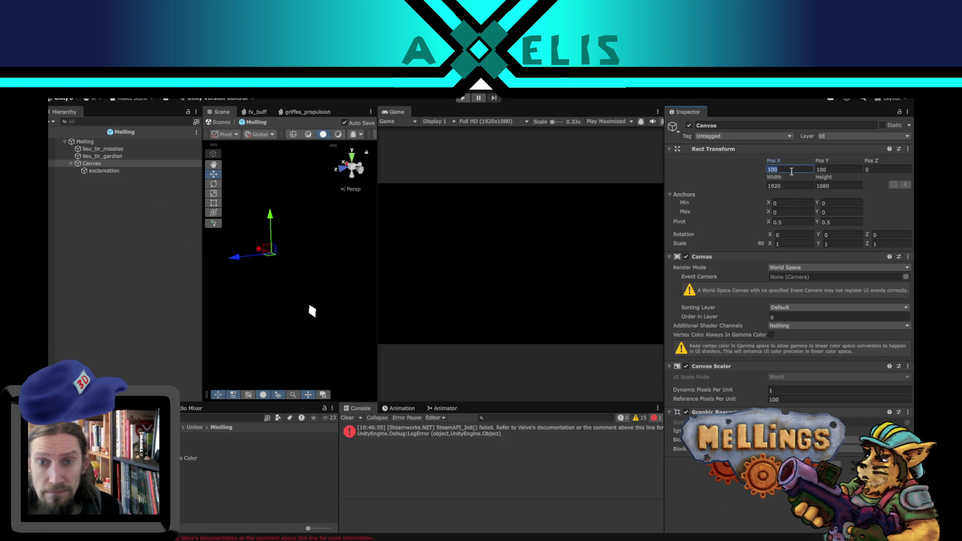
type("0")
left_click(831, 170)
type("0")
left_click(784, 186)
type("1")
left_click(838, 186)
type("10")
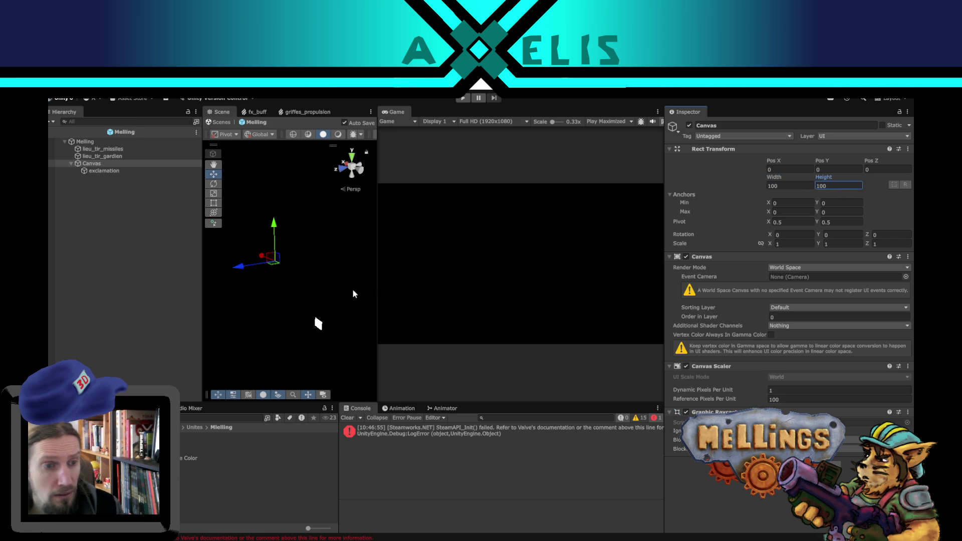
Centre the exclamation image at Pos X 0, Pos Y 0
left_click(104, 171)
left_click(790, 169)
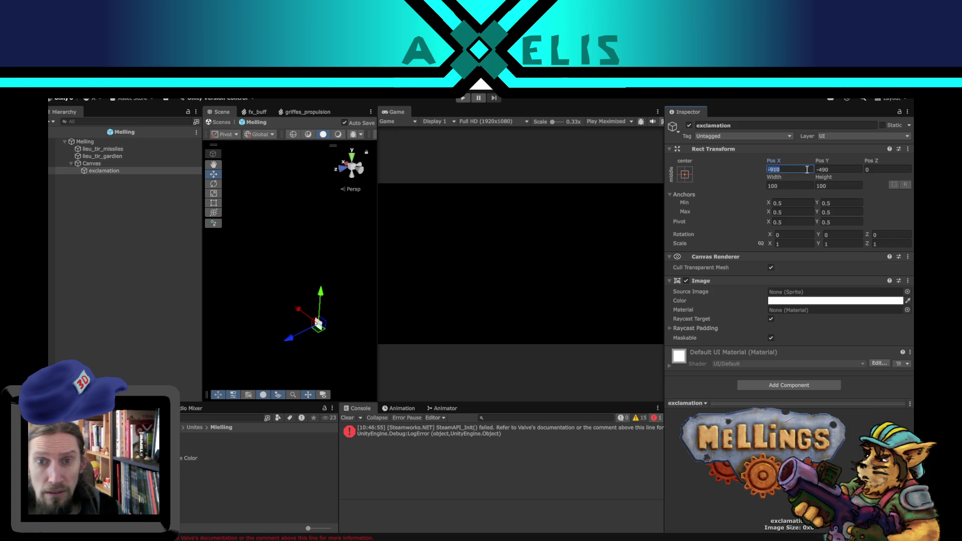
type("0")
left_click(847, 171)
type("0")
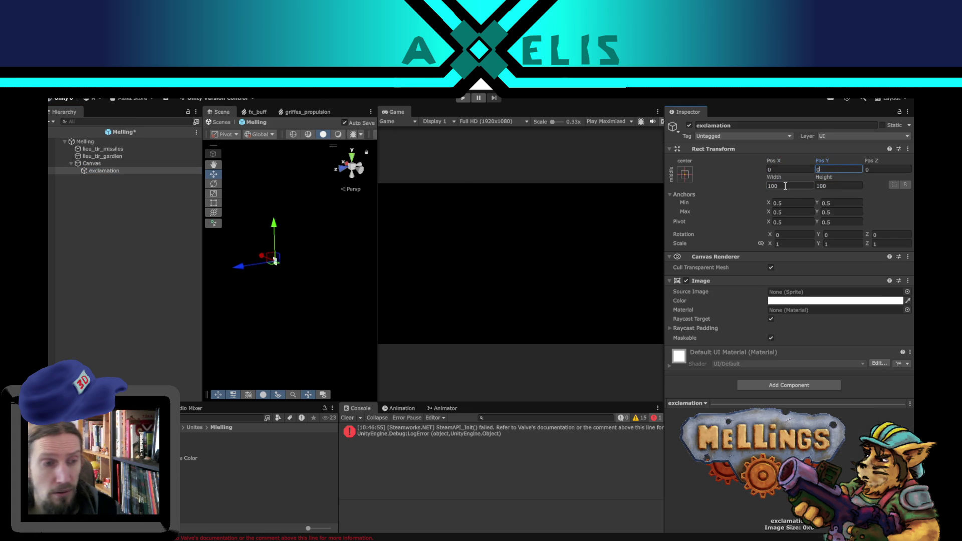
mouse_move(323, 278)
left_mouse_down()
mouse_move(197, 294)
mouse_move(80, 274)
mouse_move(107, 175)
left_mouse_up()
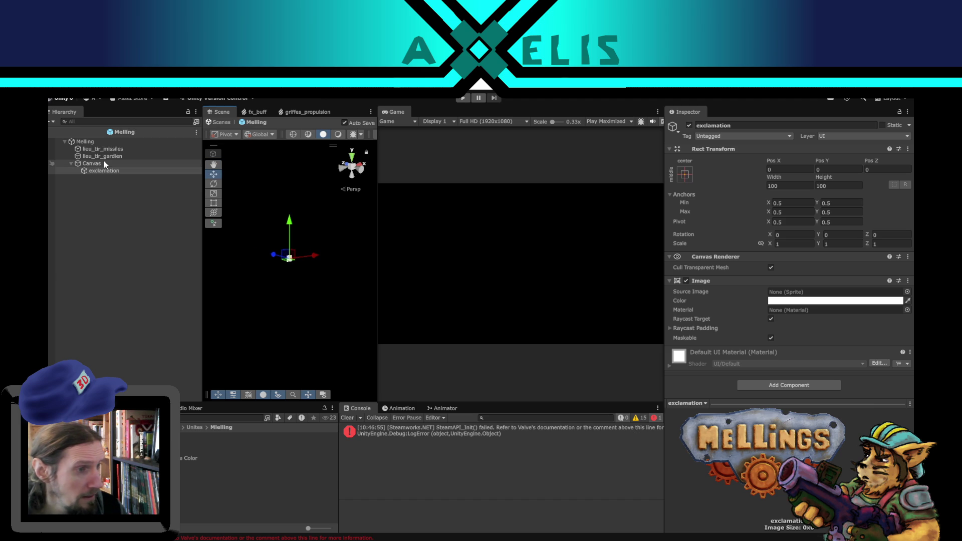
Raise the Canvas to Pos Y 100 and save the Melling prefab
left_click(91, 163)
left_click(828, 169)
type("100")
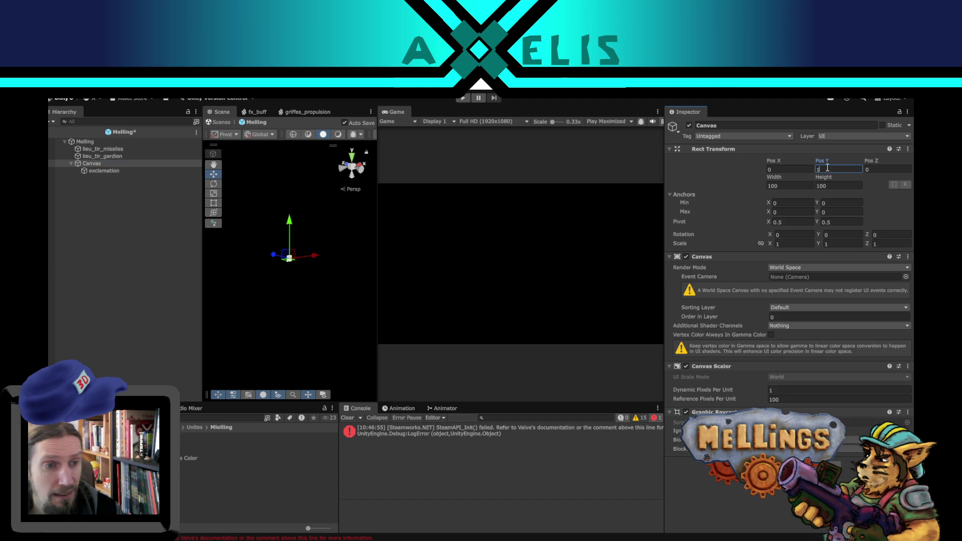
key("ctrl+s")
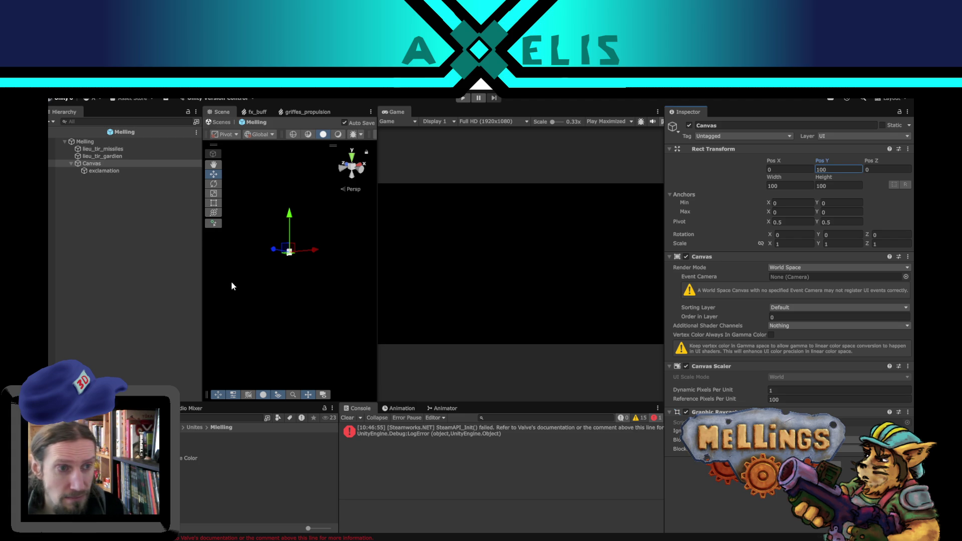
left_click(104, 171)
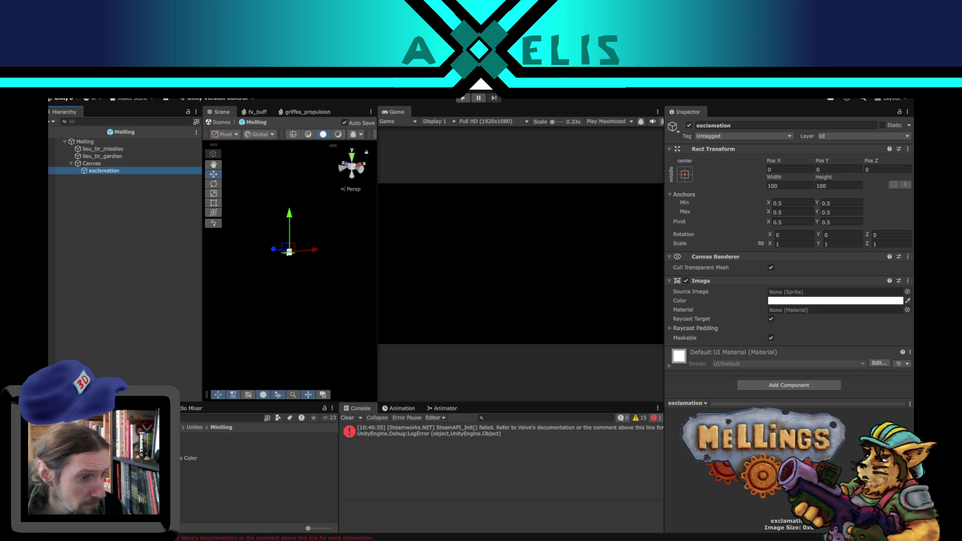
Import exclamation.png as a single Sprite (2D and UI) and make it the exclamation image's source
left_click(100, 441)
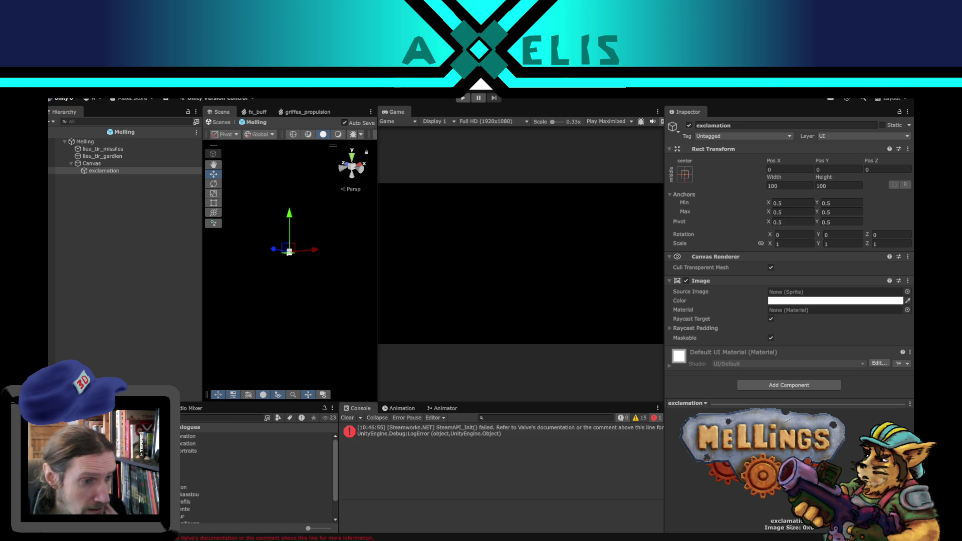
left_click(225, 465)
left_click(832, 153)
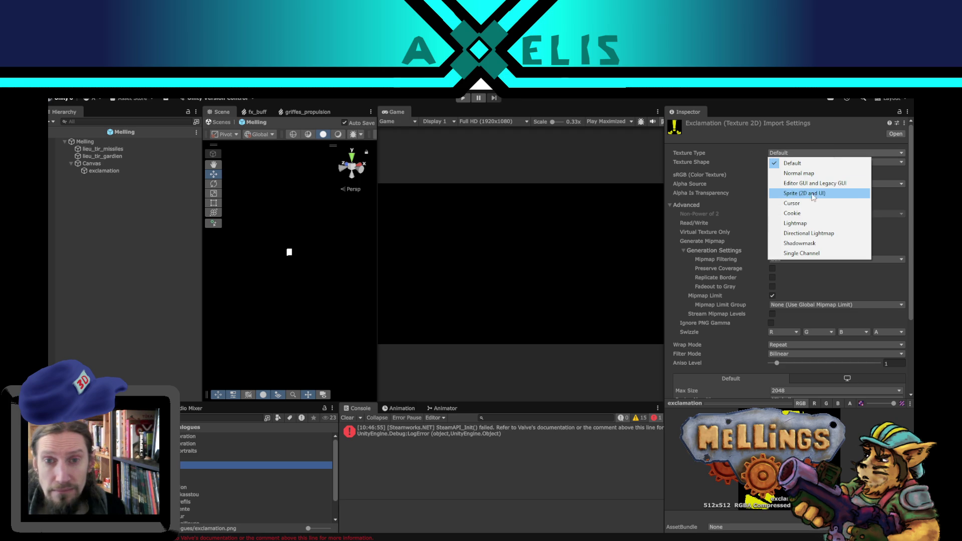
left_click(827, 194)
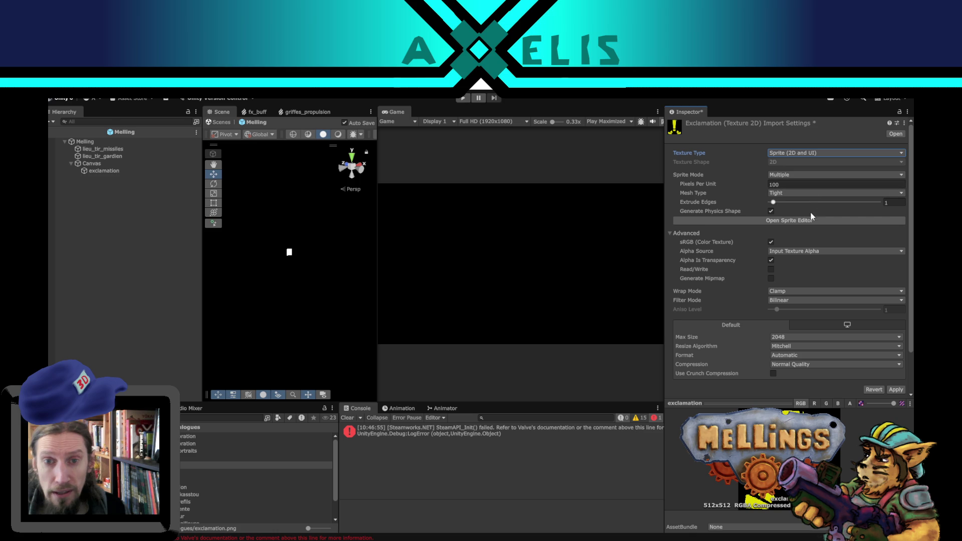
left_click(802, 175)
left_click(785, 181)
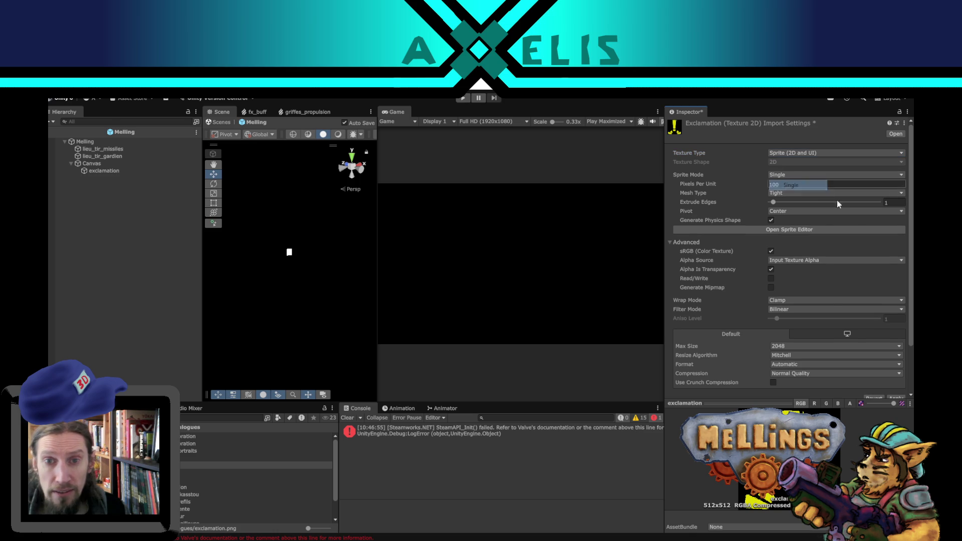
scroll(896, 342, "down", 3)
left_click(897, 343)
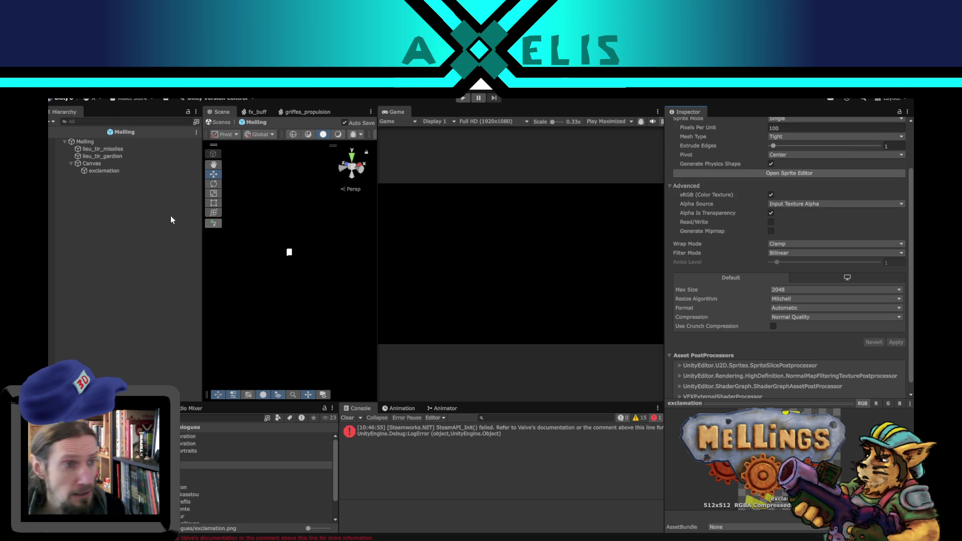
left_click(109, 170)
mouse_move(196, 465)
left_mouse_down()
mouse_move(478, 413)
mouse_move(808, 296)
left_mouse_up()
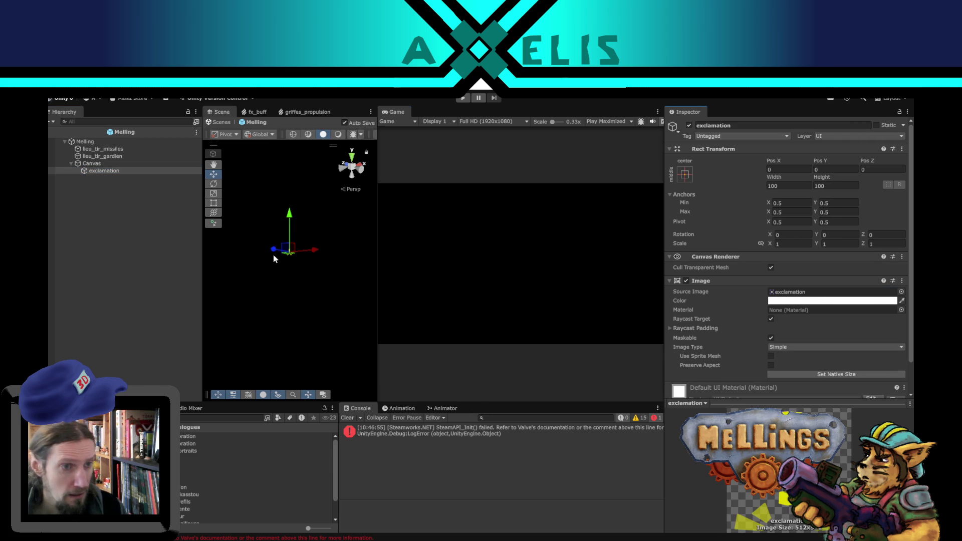
Deactivate the exclamation object and link it into Melling's Mellings script Exclamation field
scroll(304, 273, "up", 5)
mouse_move(318, 282)
left_mouse_down()
mouse_move(263, 296)
mouse_move(273, 291)
left_mouse_up()
left_click(104, 164)
left_click(107, 171)
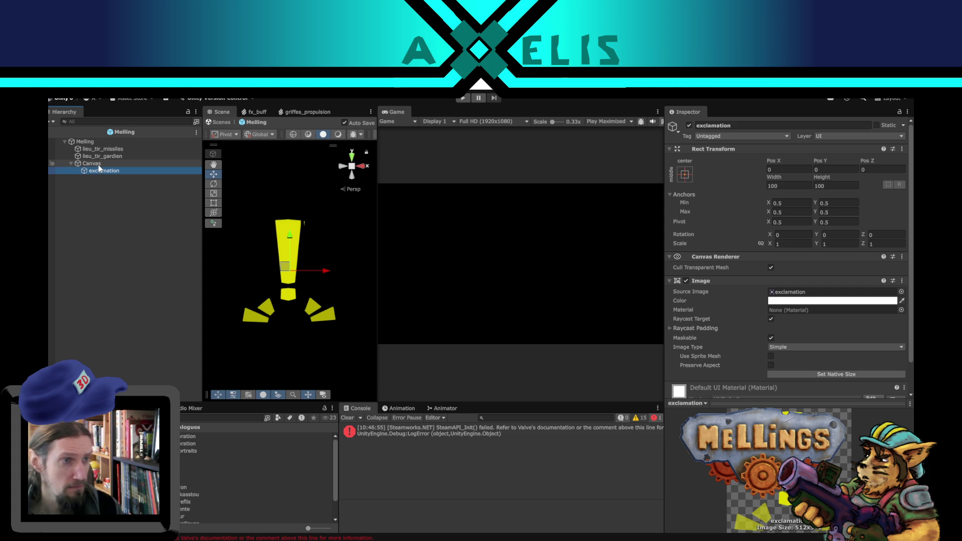
left_click(689, 126)
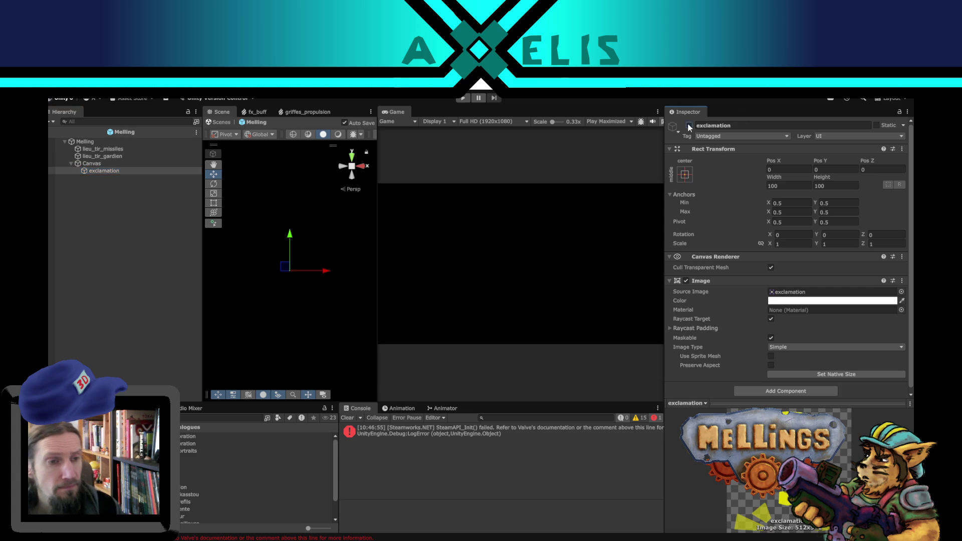
left_click(86, 143)
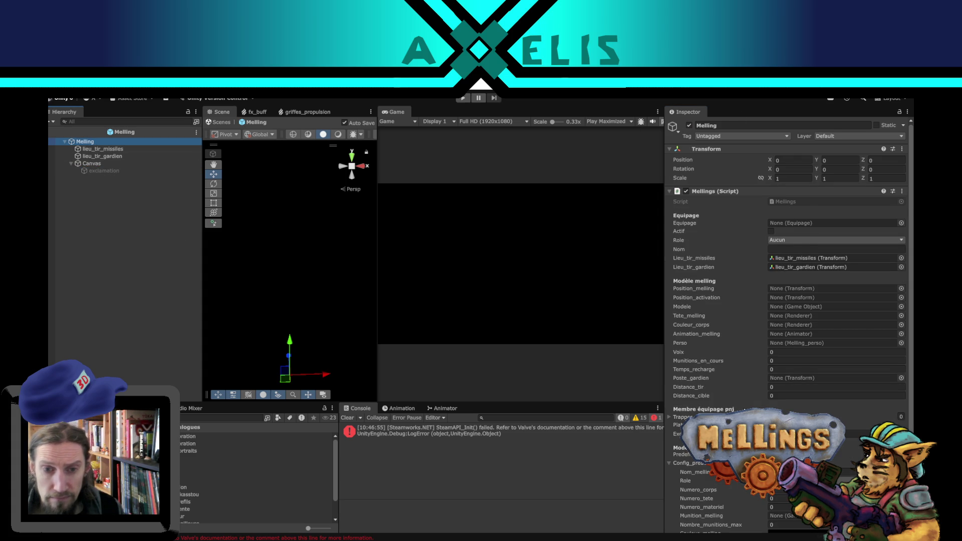
scroll(812, 371, "down", 4)
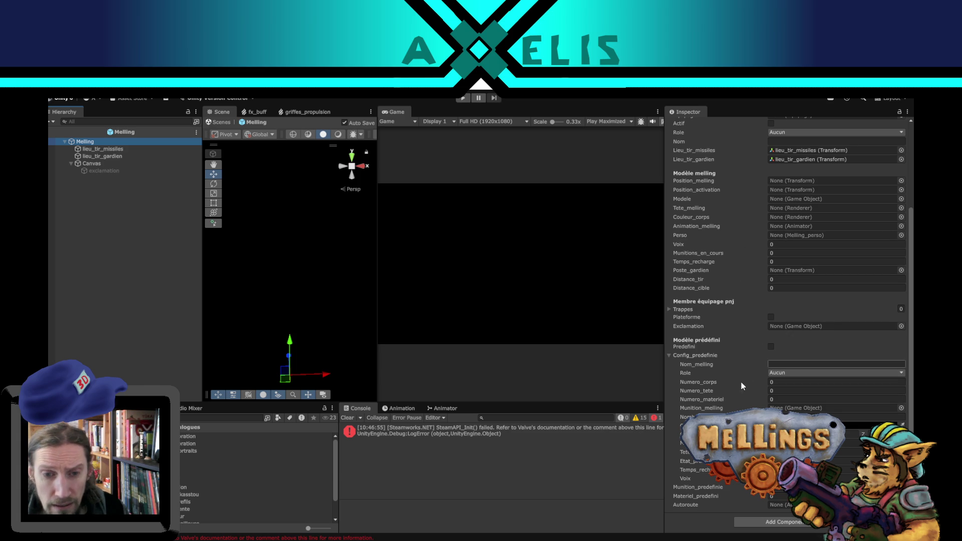
mouse_move(101, 170)
left_mouse_down()
mouse_move(787, 304)
mouse_move(805, 329)
left_mouse_up()
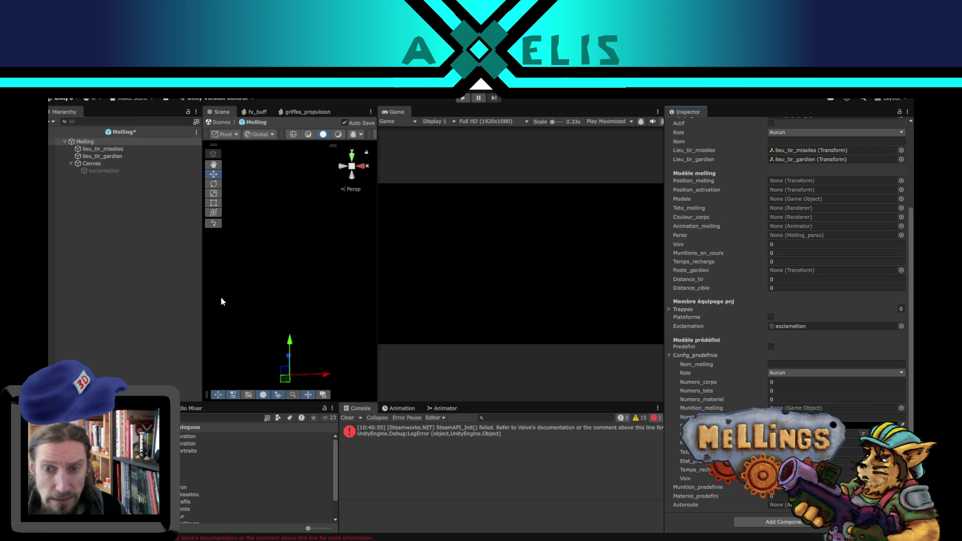
left_click(105, 310)
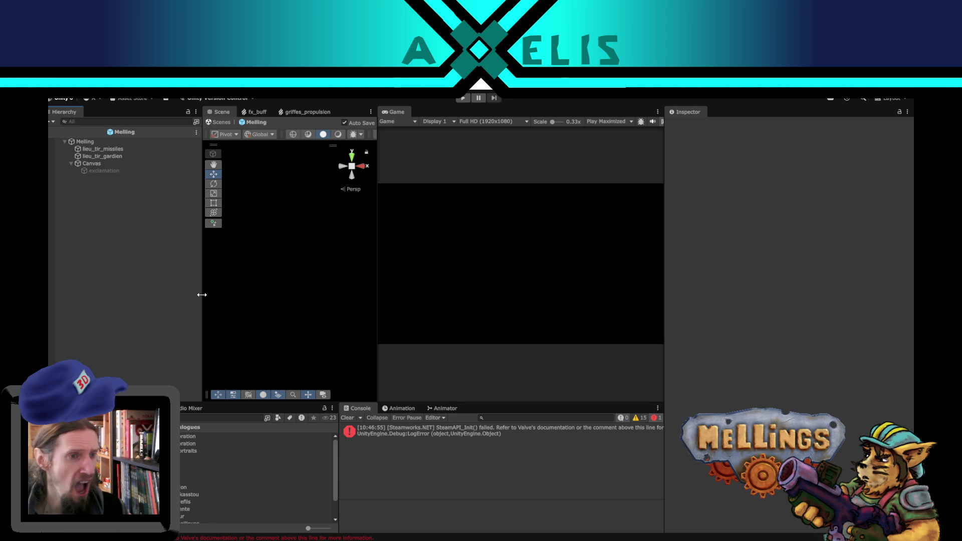
Narrow the Hierarchy, exit Prefab Mode back to Intro Demo, and start Play mode
left_click_drag(202, 295, 180, 294)
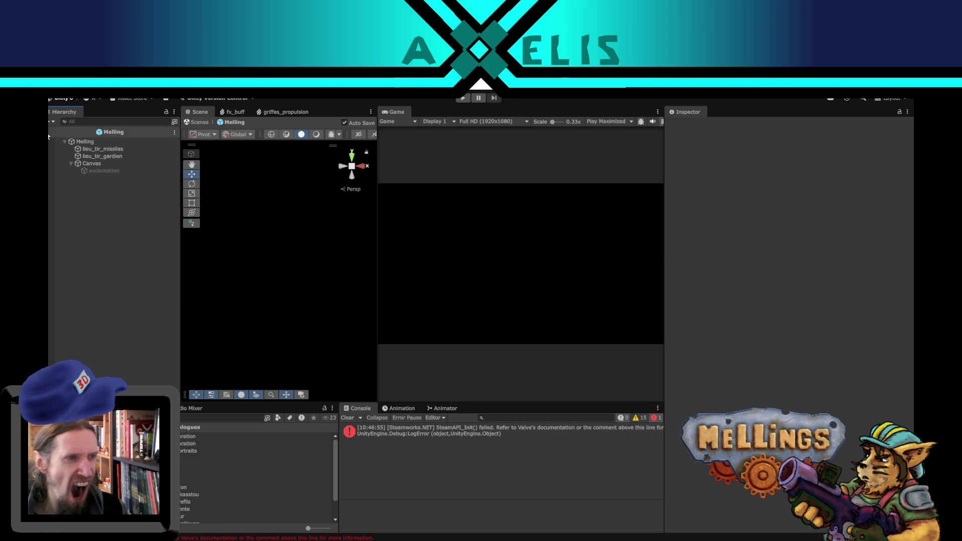
left_click(97, 164)
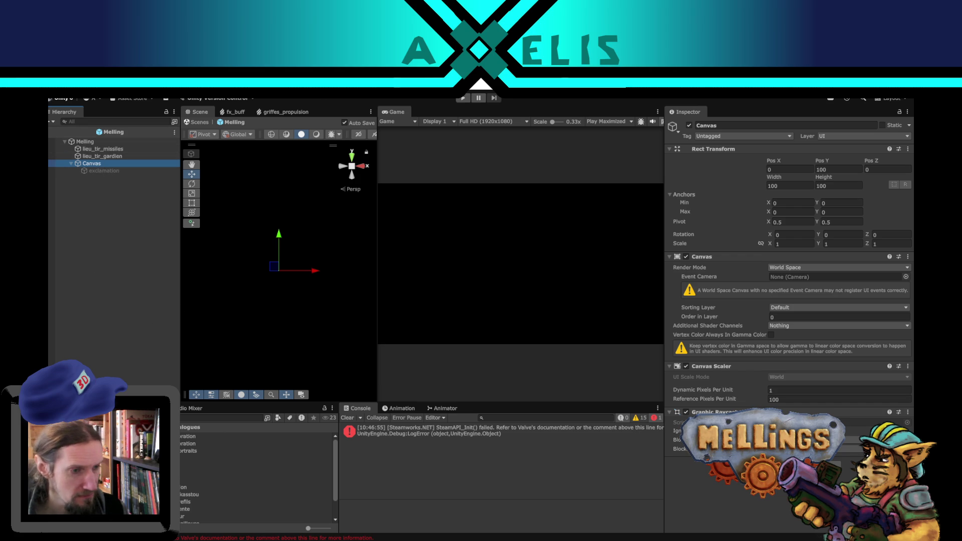
left_click(54, 132)
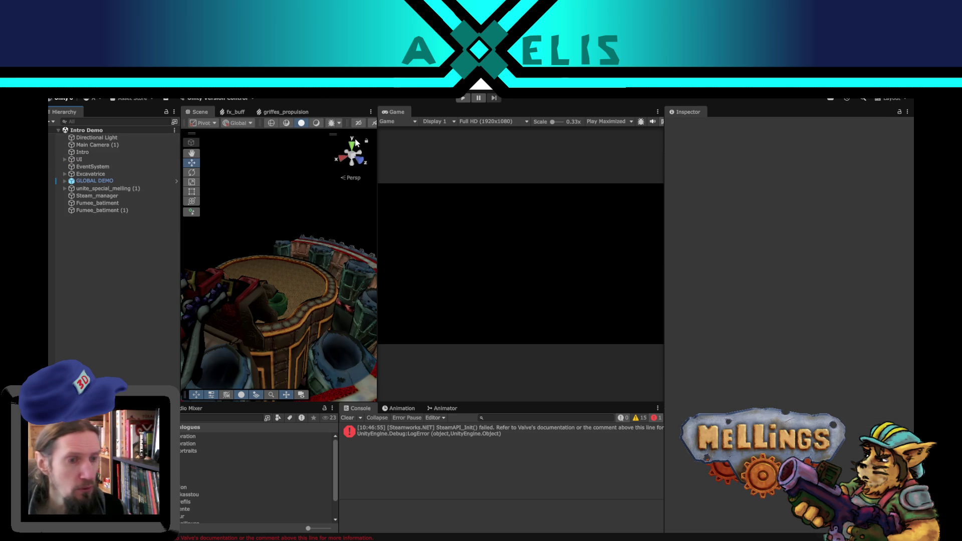
left_click(464, 97)
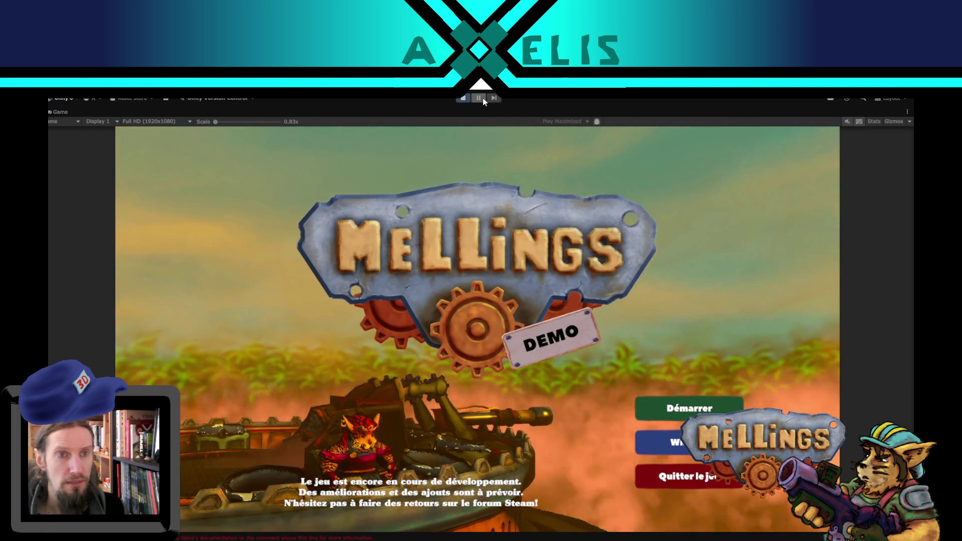
Pause the game and switch play mode to the focused view instead of maximized
left_click(483, 97)
left_click(631, 121)
left_click(615, 132)
mouse_move(285, 301)
left_mouse_down()
mouse_move(392, 293)
mouse_move(329, 272)
left_mouse_up()
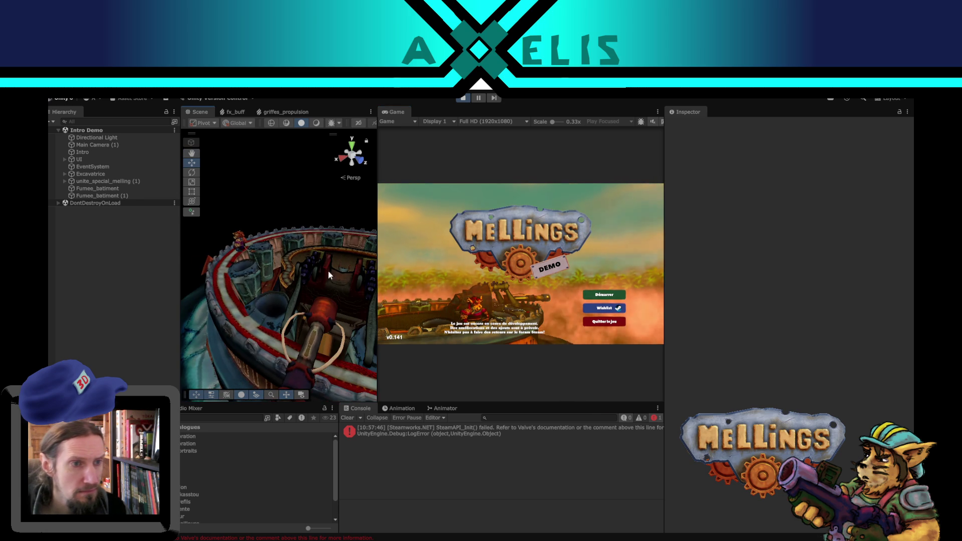
Select the exclamation image under the Melling's Canvas and enable it
left_click(242, 239)
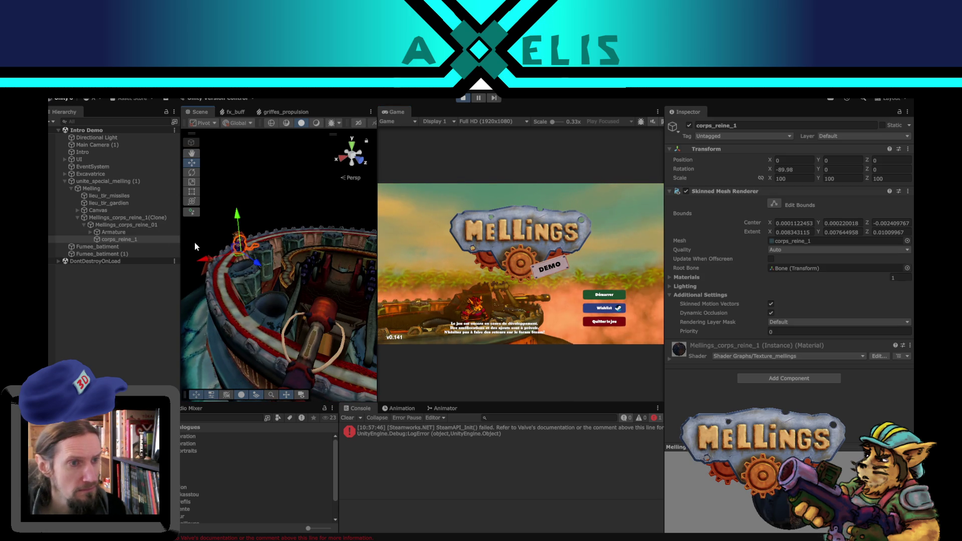
left_click(99, 190)
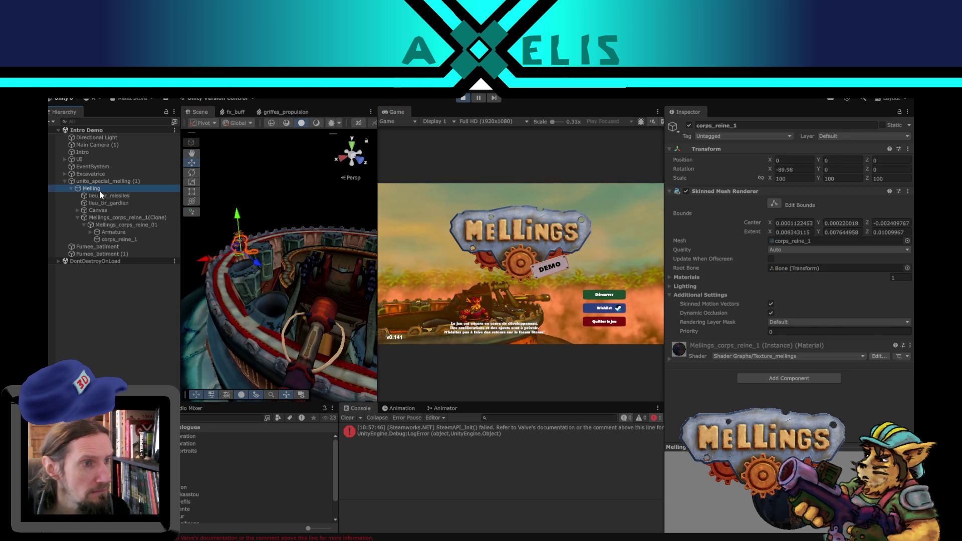
left_click(82, 211)
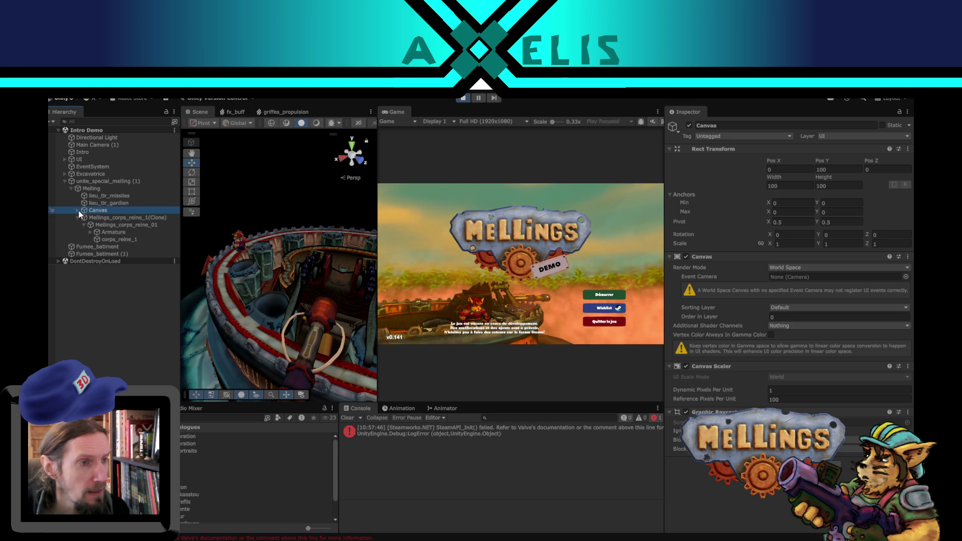
left_click(78, 211)
left_click(109, 218)
left_click(689, 126)
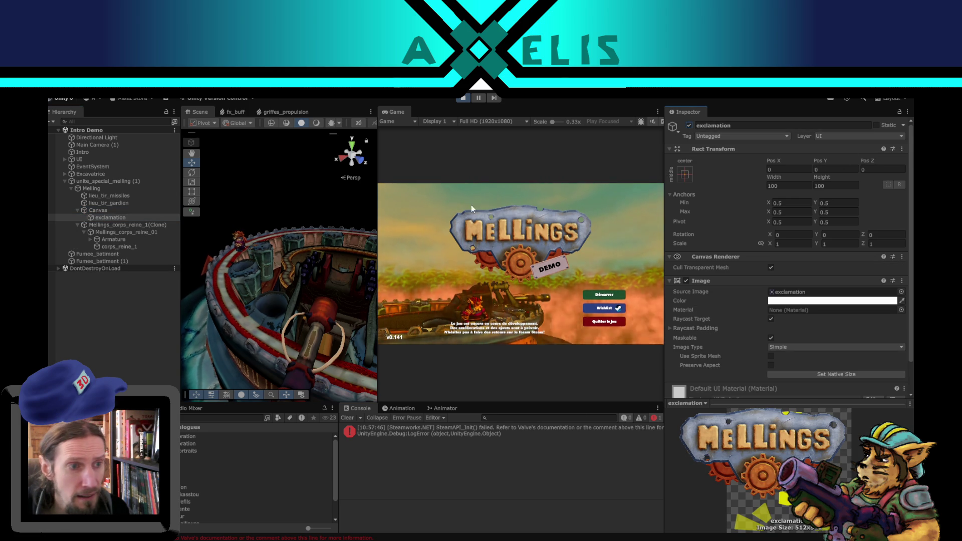
Frame the exclamation in the Scene view, then inspect the Canvas's Reference Pixels Per Unit
mouse_move(351, 241)
left_mouse_down()
mouse_move(381, 271)
mouse_move(238, 320)
mouse_move(186, 270)
left_mouse_up()
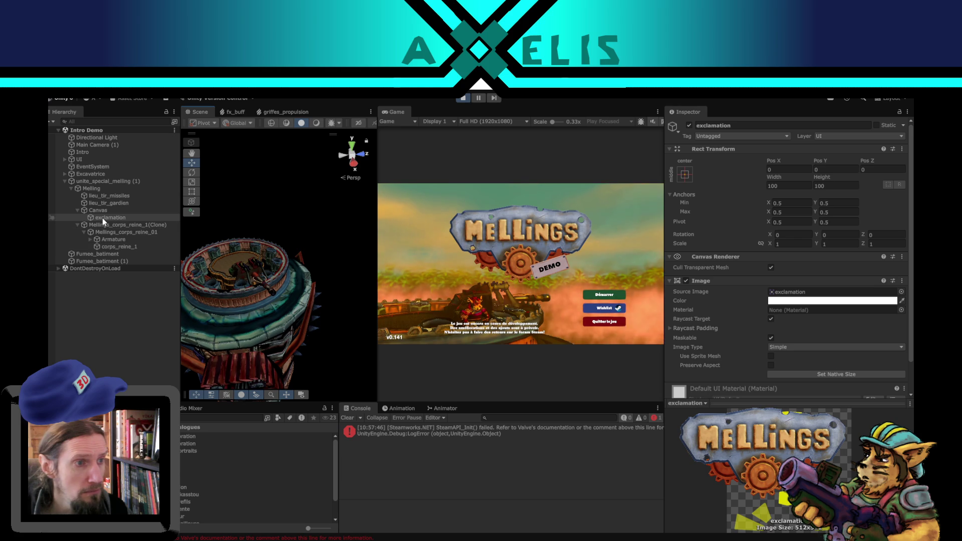
double_click(102, 218)
mouse_move(276, 311)
left_mouse_down()
mouse_move(407, 285)
mouse_move(440, 245)
left_mouse_up()
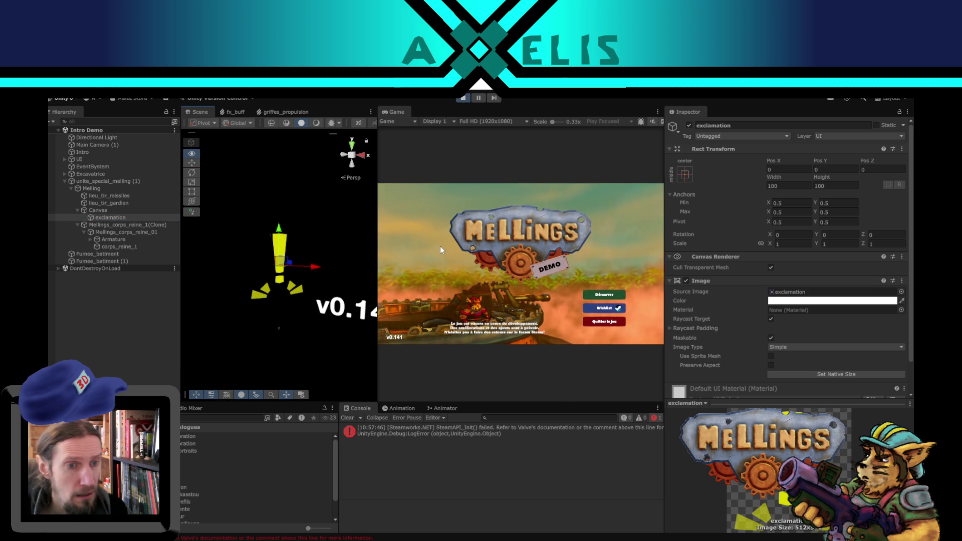
left_click_drag(312, 285, 293, 278)
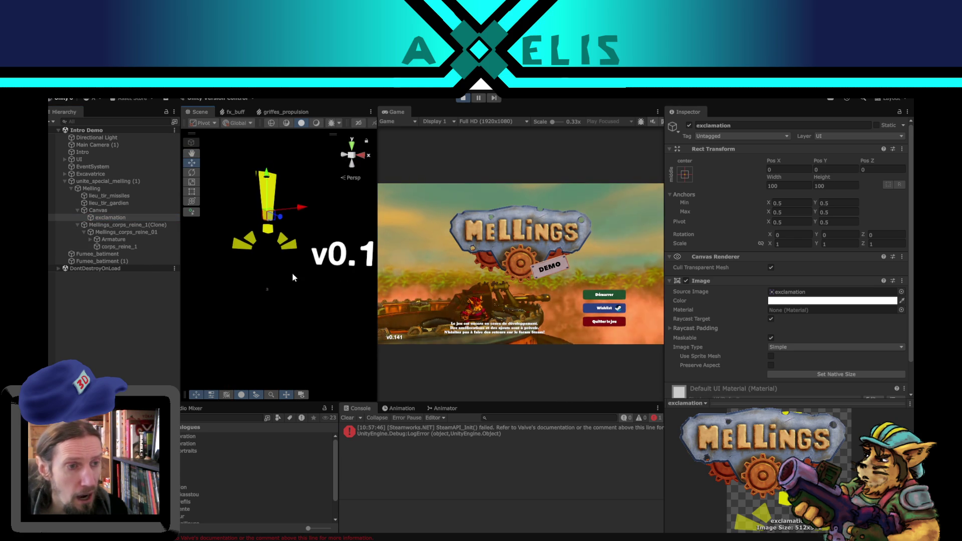
scroll(302, 300, "up", 6)
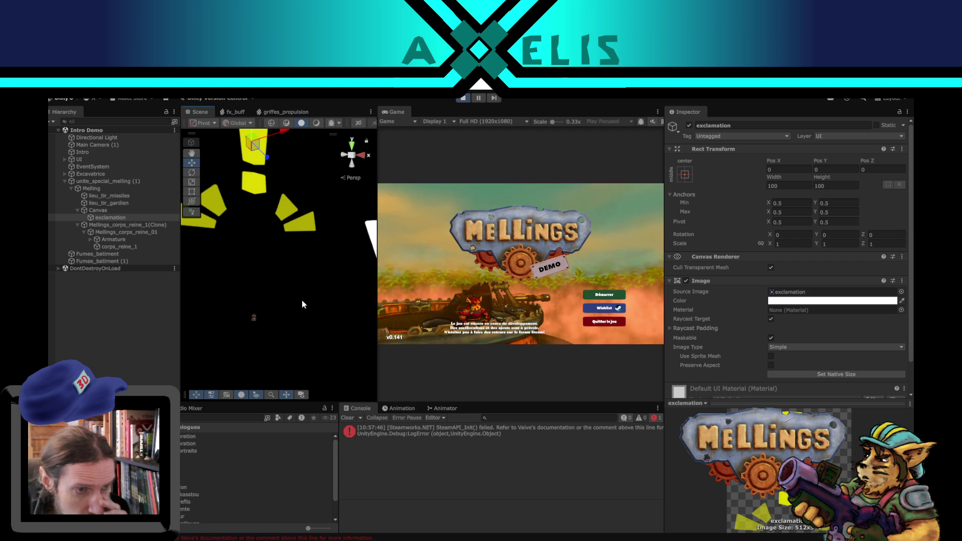
scroll(296, 301, "down", 2)
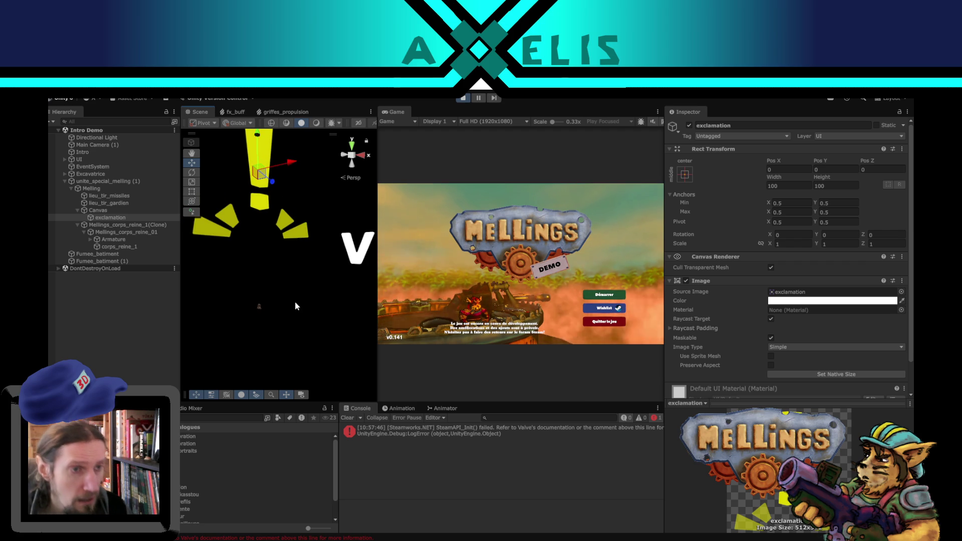
left_click(95, 210)
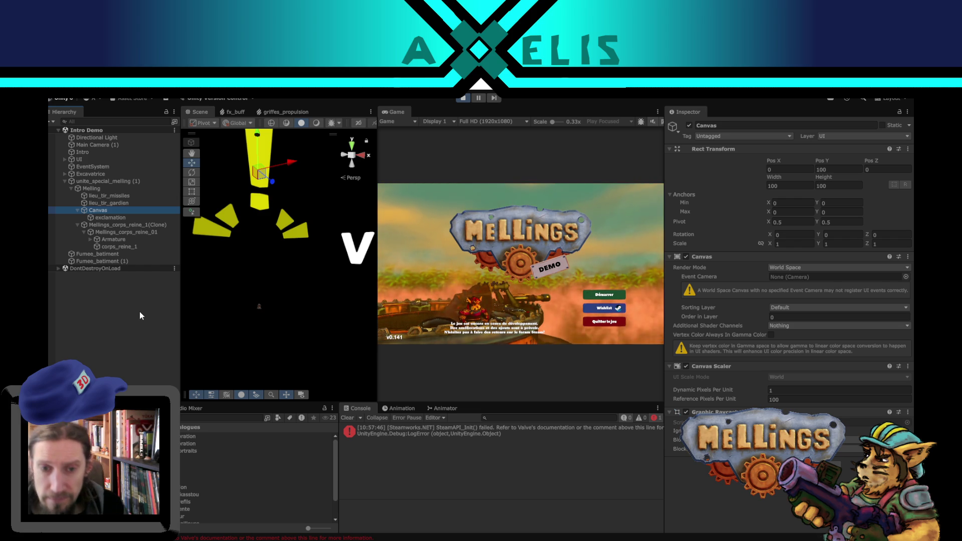
left_click(789, 399)
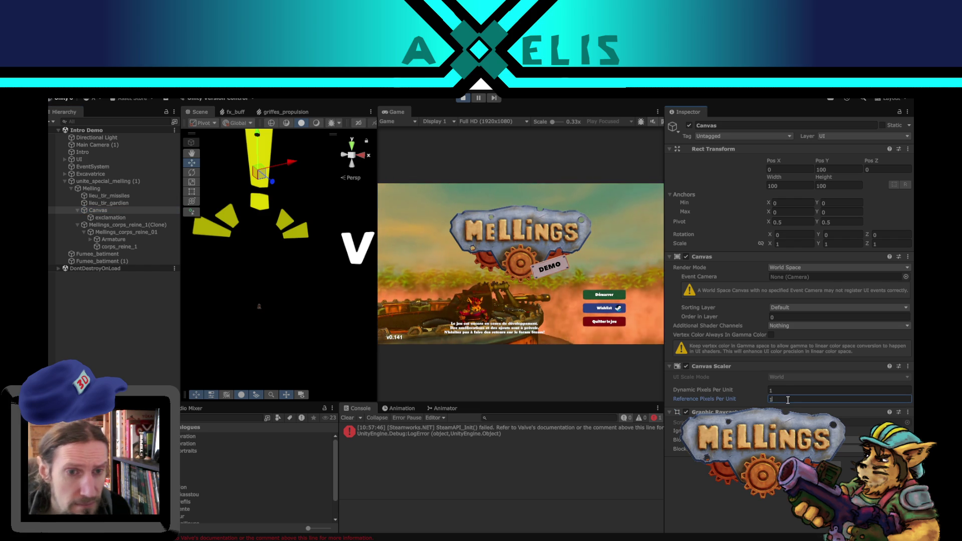
Check the Canvas Scaler's Reference and Dynamic Pixels Per Unit values
double_click(787, 400)
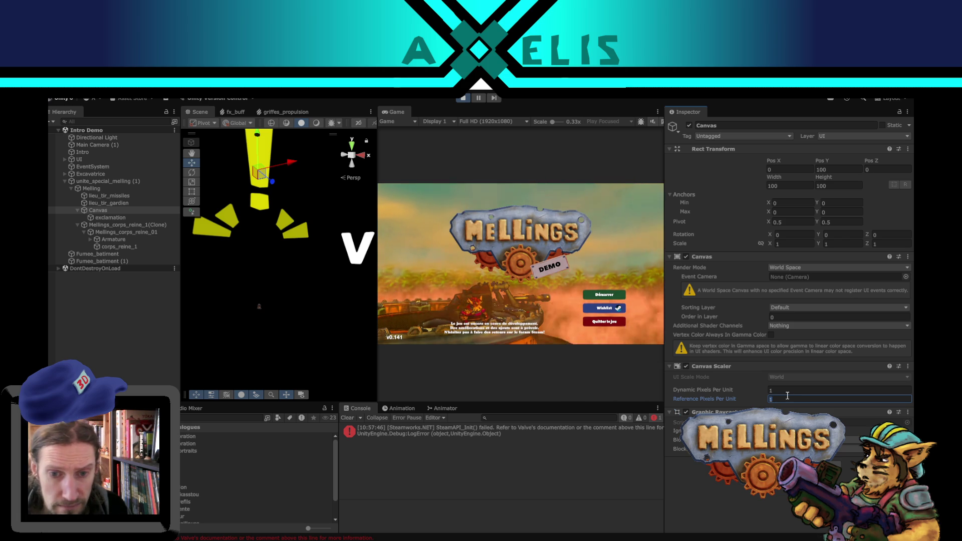
double_click(788, 397)
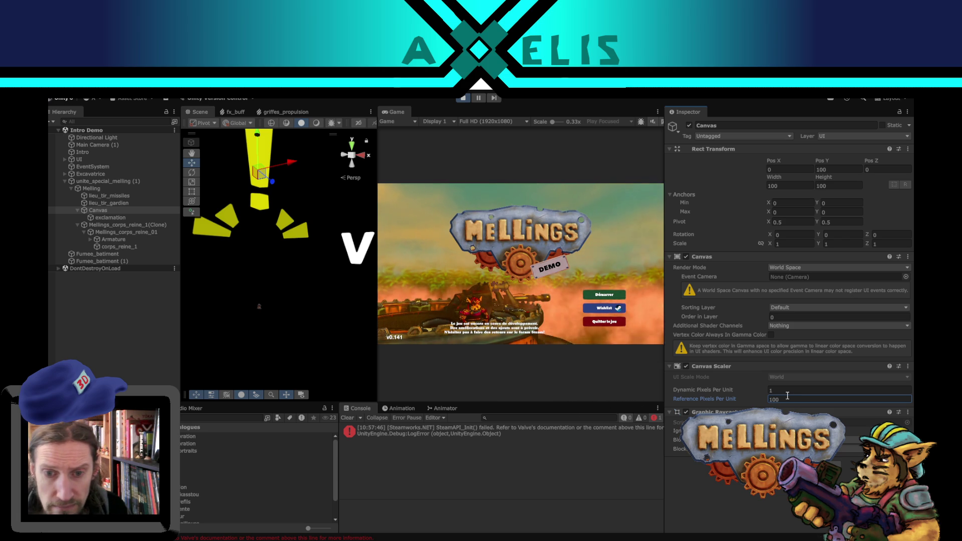
left_click(788, 390)
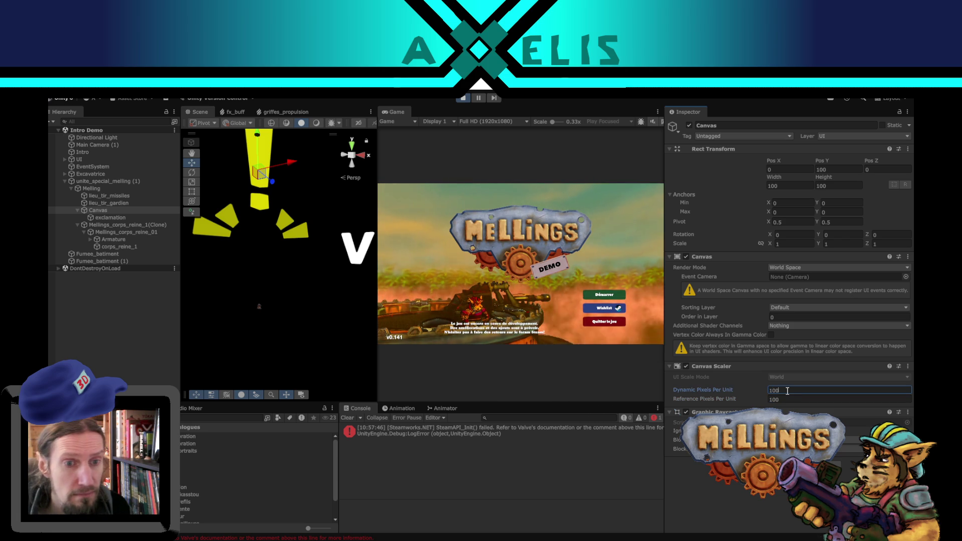
double_click(789, 390)
type("1")
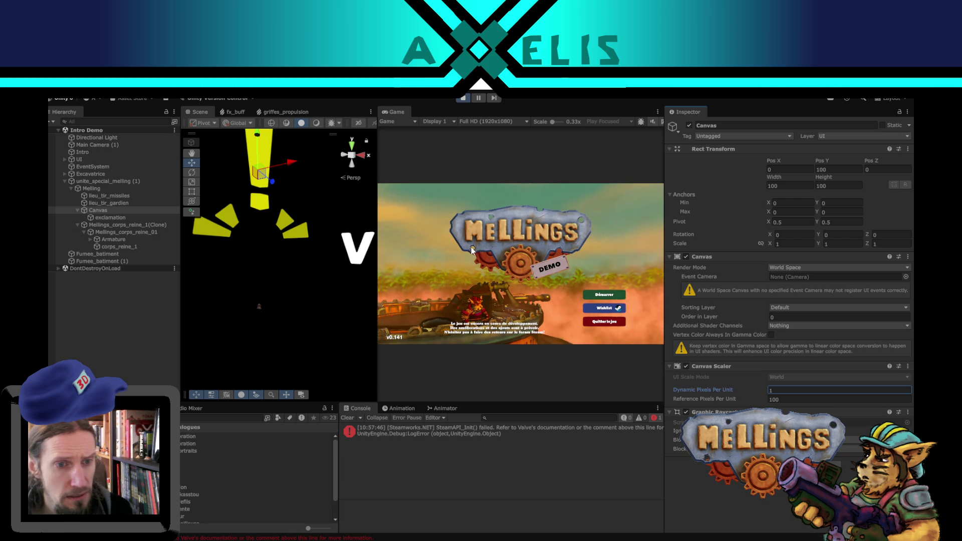
Set the Canvas to Pos Y 1 with width and height 10, then select the exclamation
left_click_drag(282, 309, 279, 321)
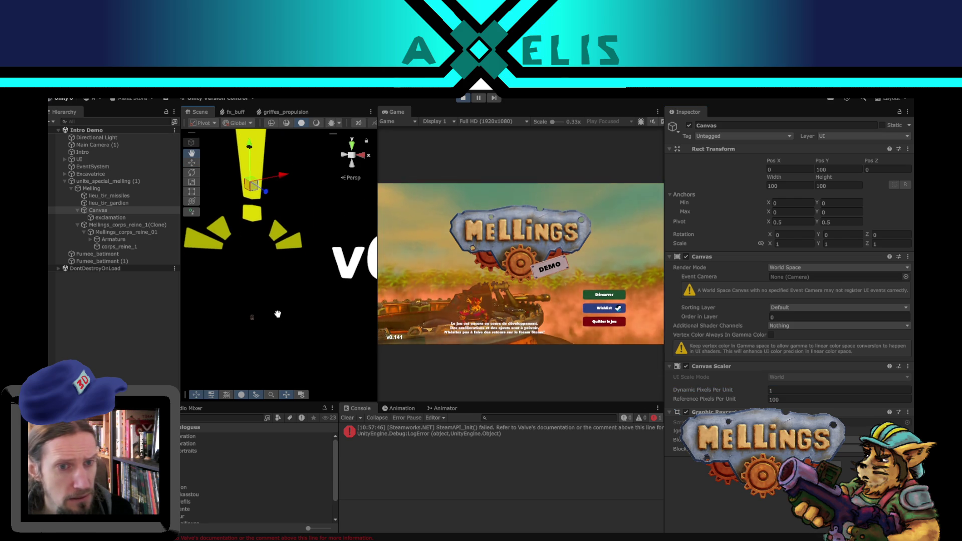
left_click_drag(262, 279, 262, 292)
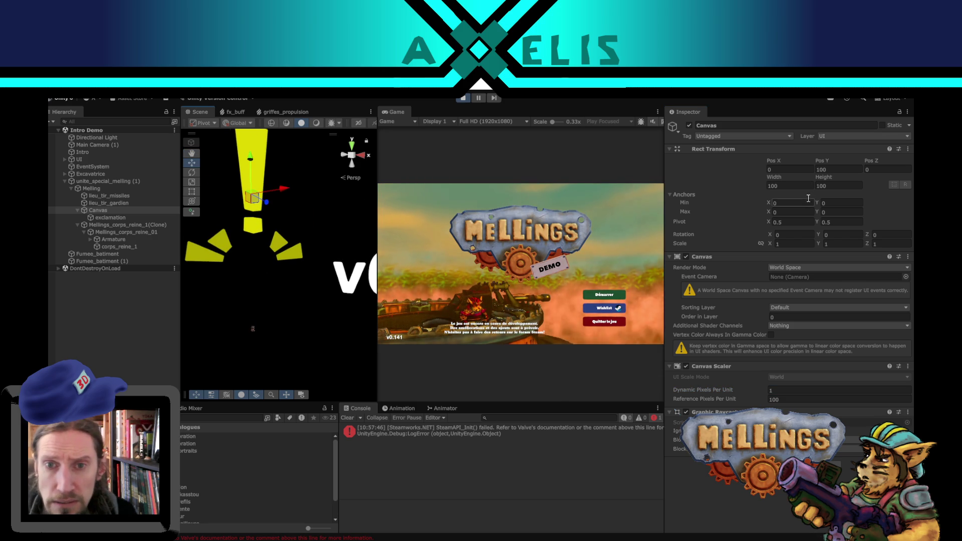
left_click(832, 169)
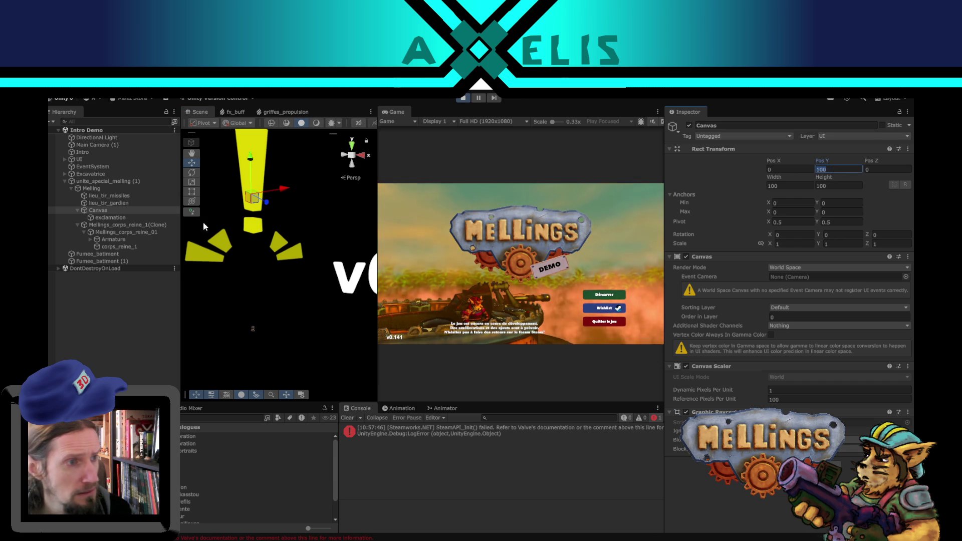
type("1")
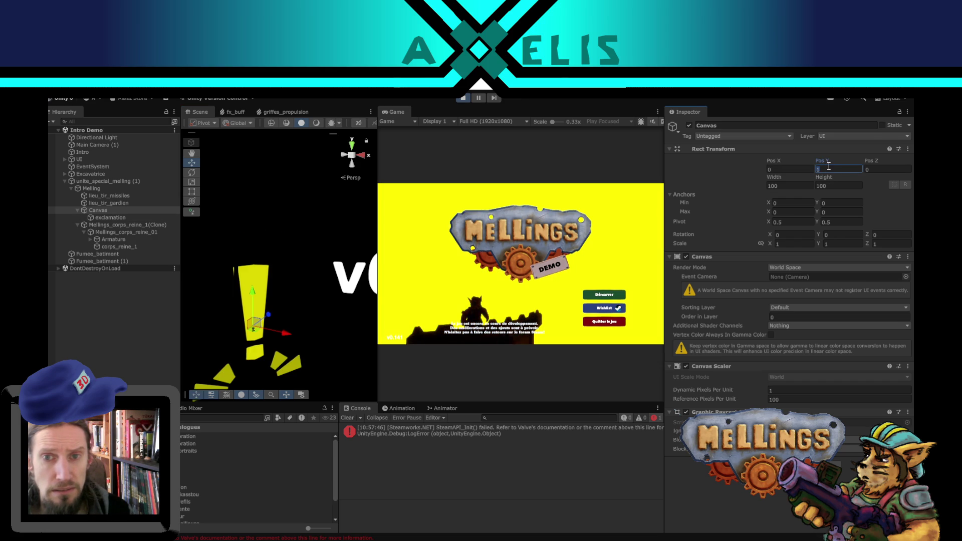
type("0")
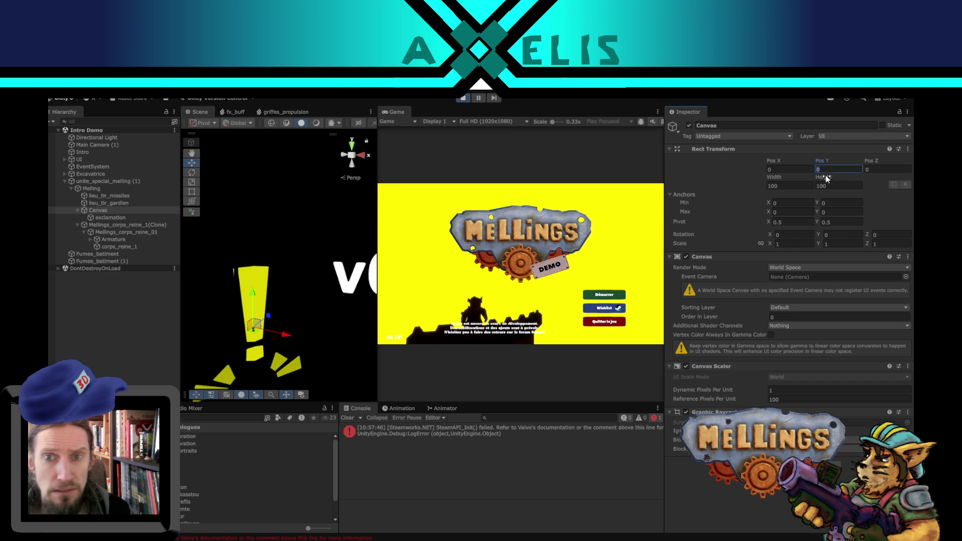
type("1")
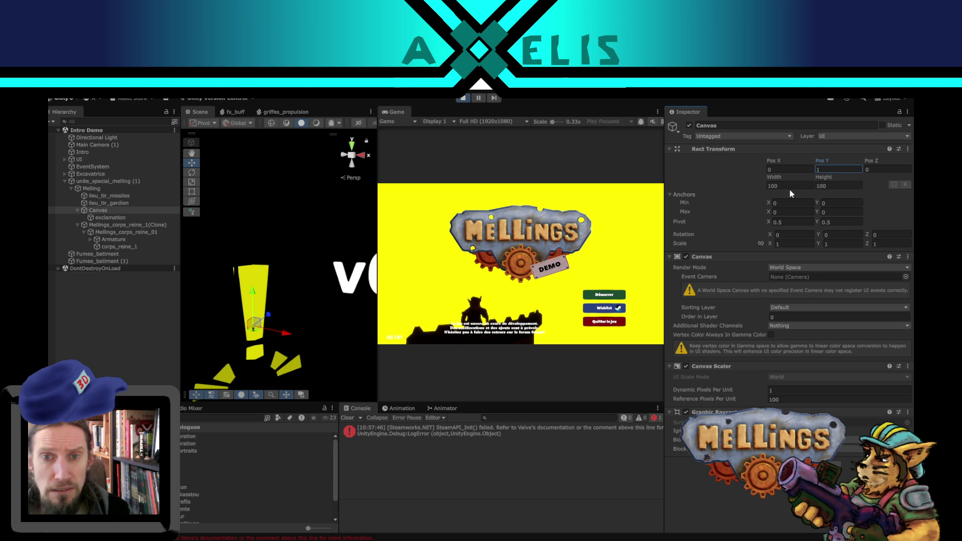
key("Tab")
type("10")
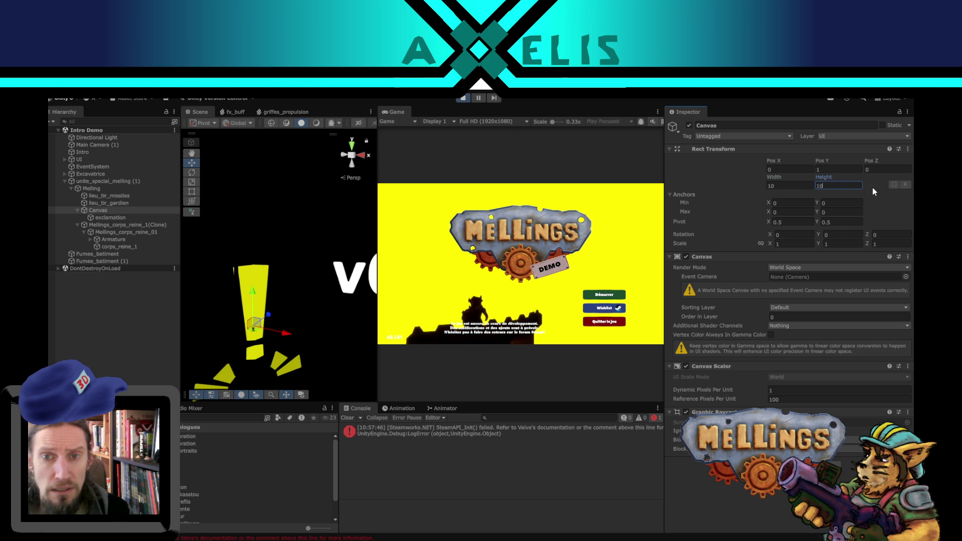
left_click(116, 218)
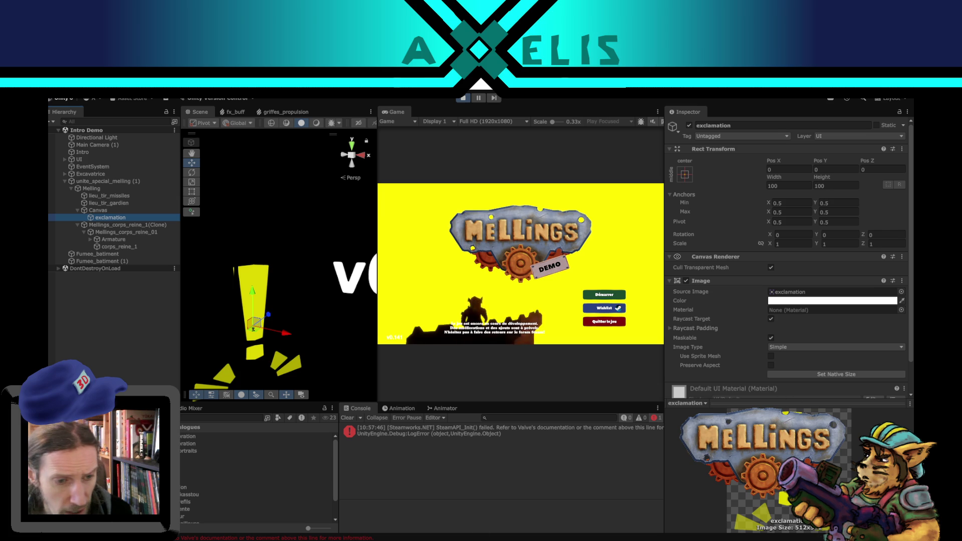
key("alt+Tab")
Make Calque 1 active and export the drawing as exclamation.png to Assets/UI/dialogues
scroll(513, 232, "up", 3)
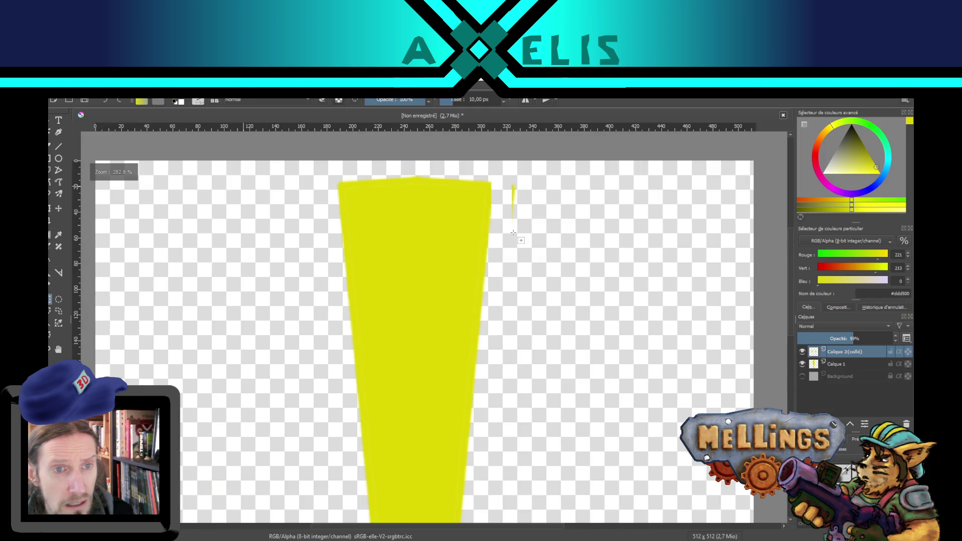
scroll(508, 230, "down", 1)
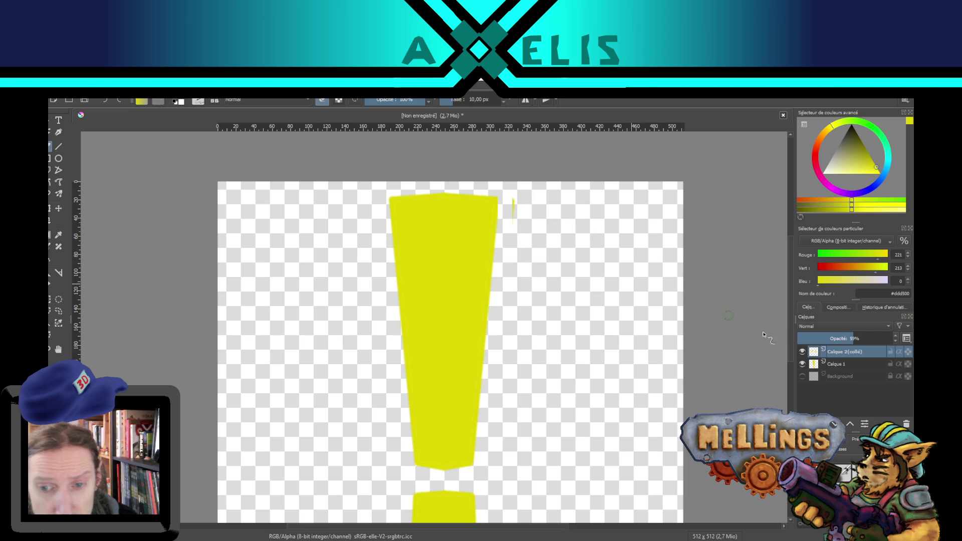
left_click(847, 365)
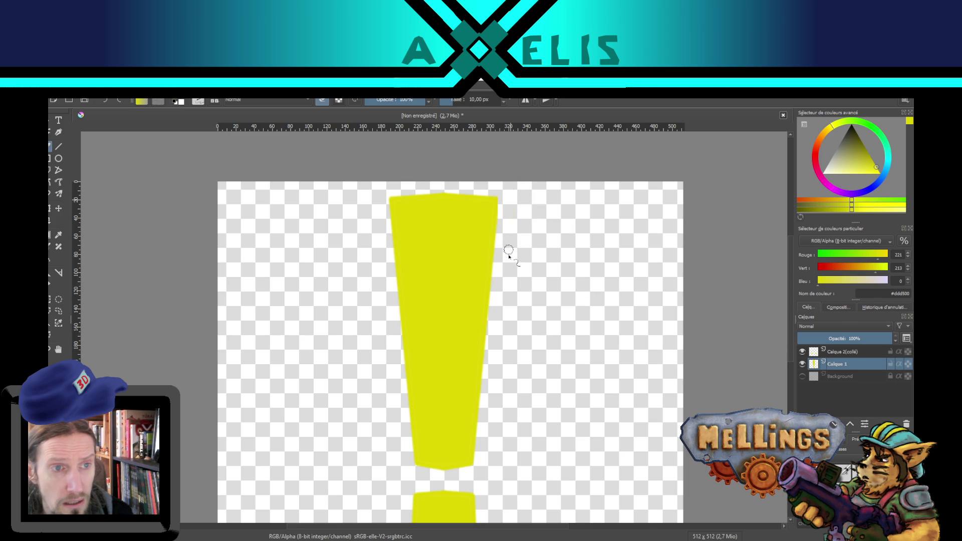
left_click_drag(549, 417, 554, 339)
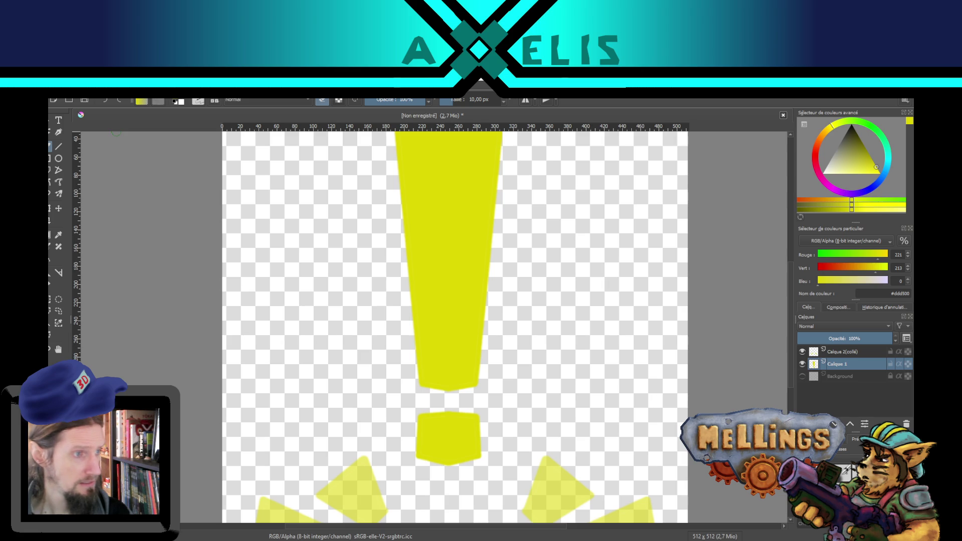
left_click(58, 93)
left_click(67, 171)
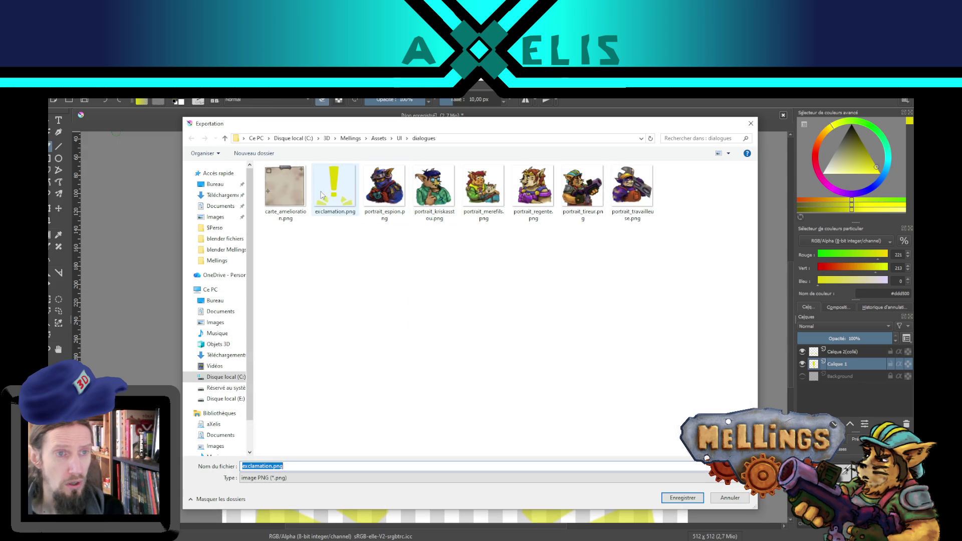
Overwrite exclamation.png with default PNG options and return to Unity
double_click(319, 194)
left_click(500, 315)
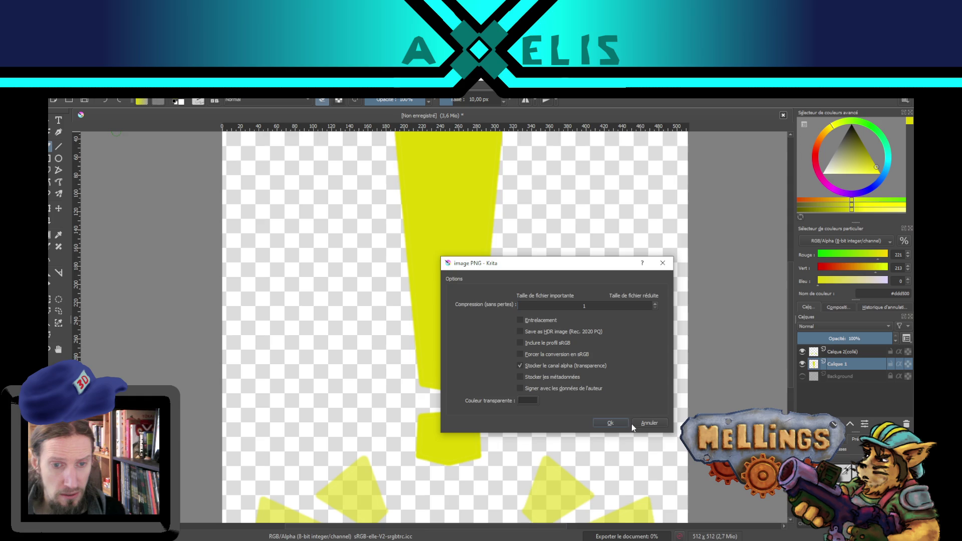
left_click(611, 424)
key("alt+Tab")
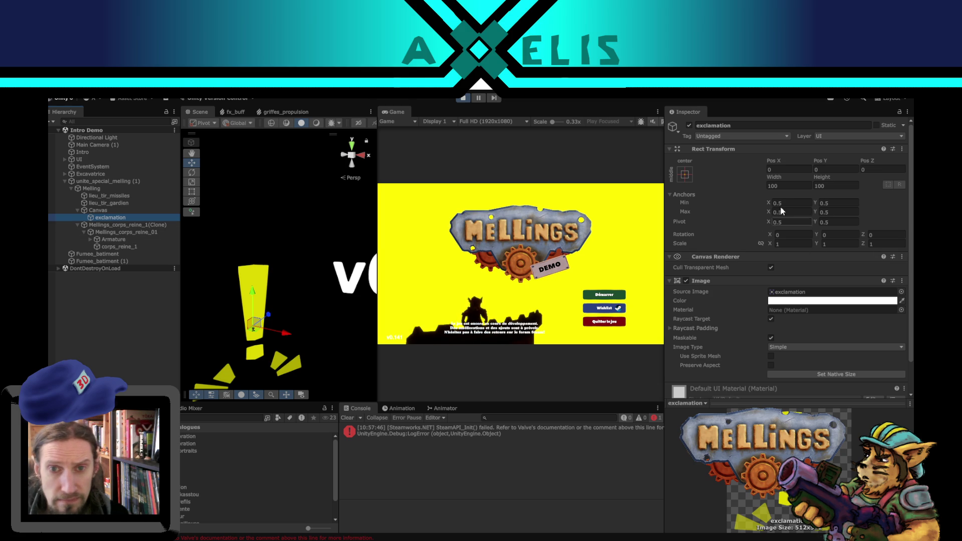
Give the exclamation image a width and height of 1
type("1")
key("Tab")
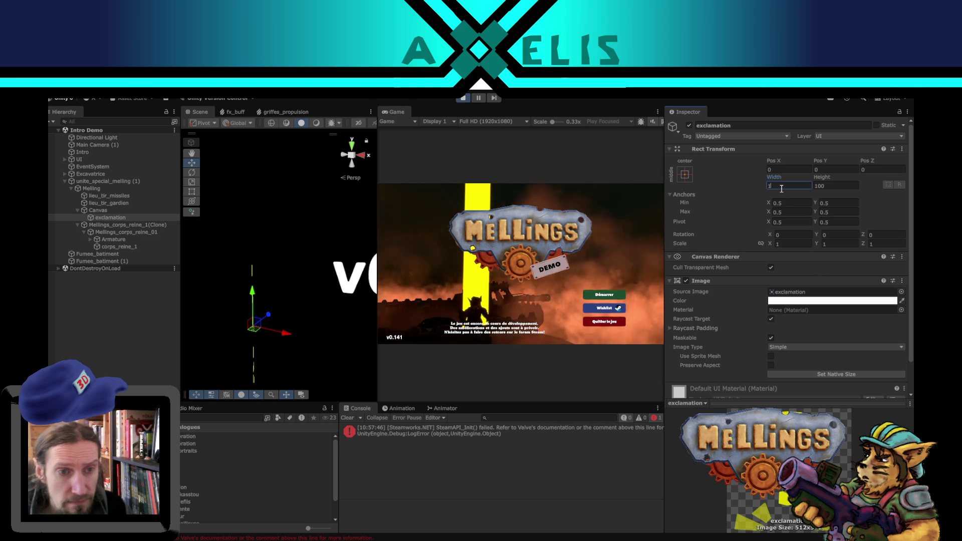
type("1")
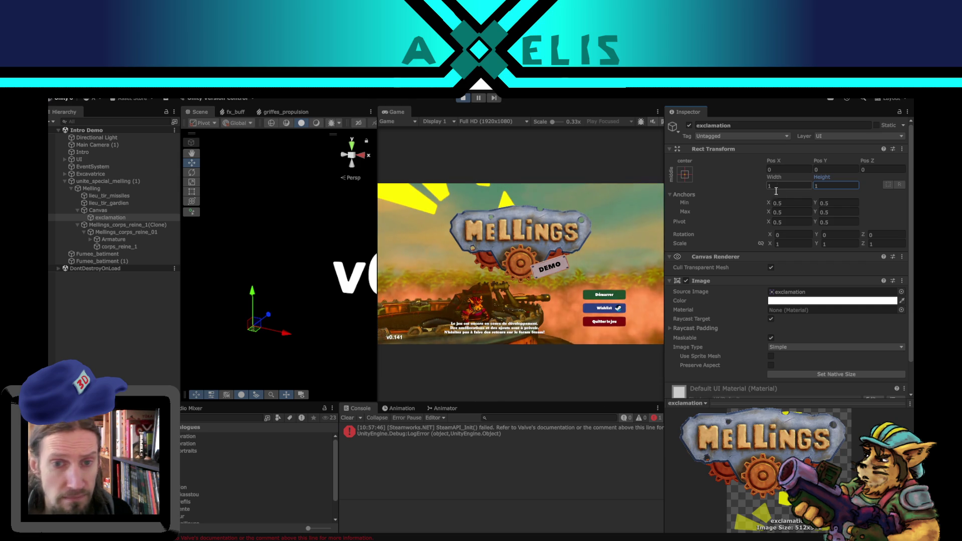
Set the Canvas Pos Y to 0, undoing an accidental move
left_click(101, 210)
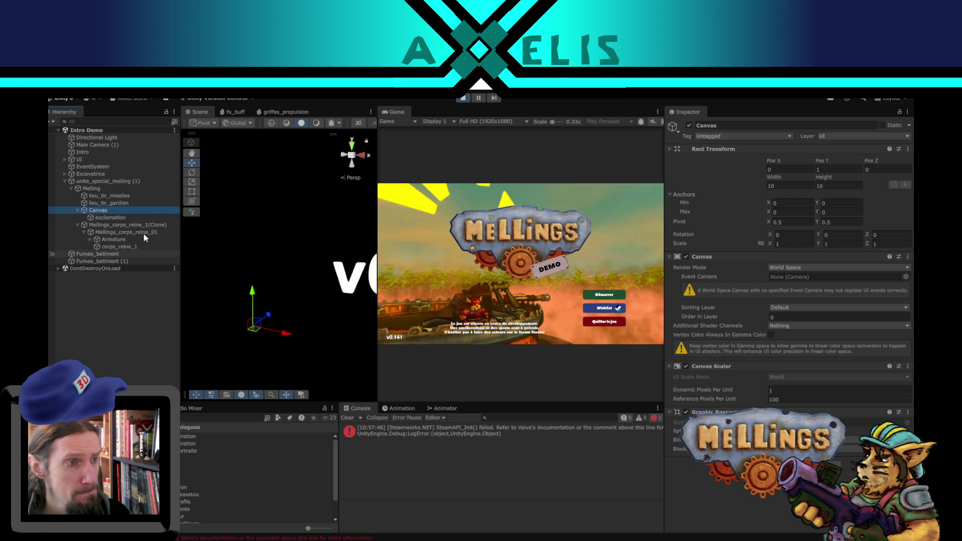
mouse_move(250, 325)
left_mouse_down()
mouse_move(229, 328)
mouse_move(218, 314)
left_mouse_up()
key("ctrl+z")
left_click(834, 170)
type("0")
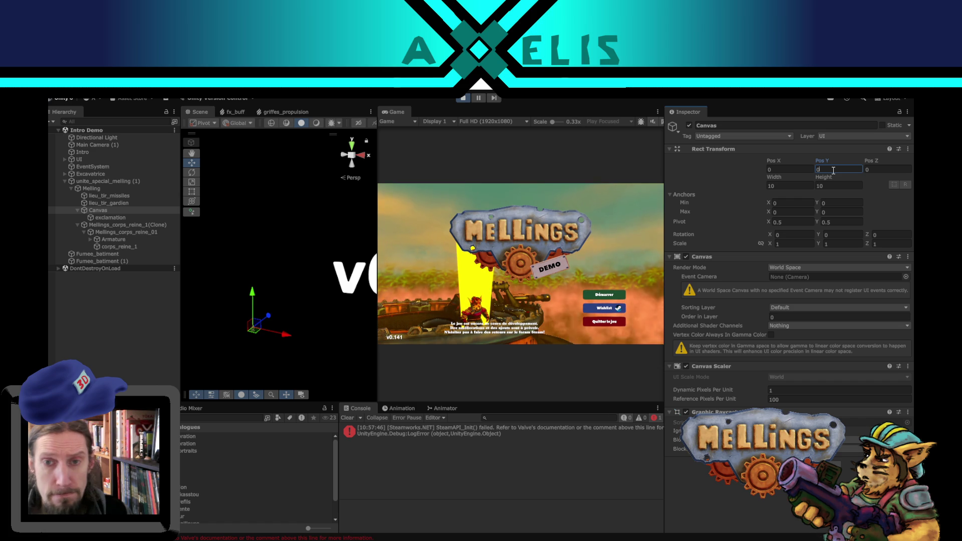
Raise the exclamation image to Pos Y 0.5
left_click(128, 218)
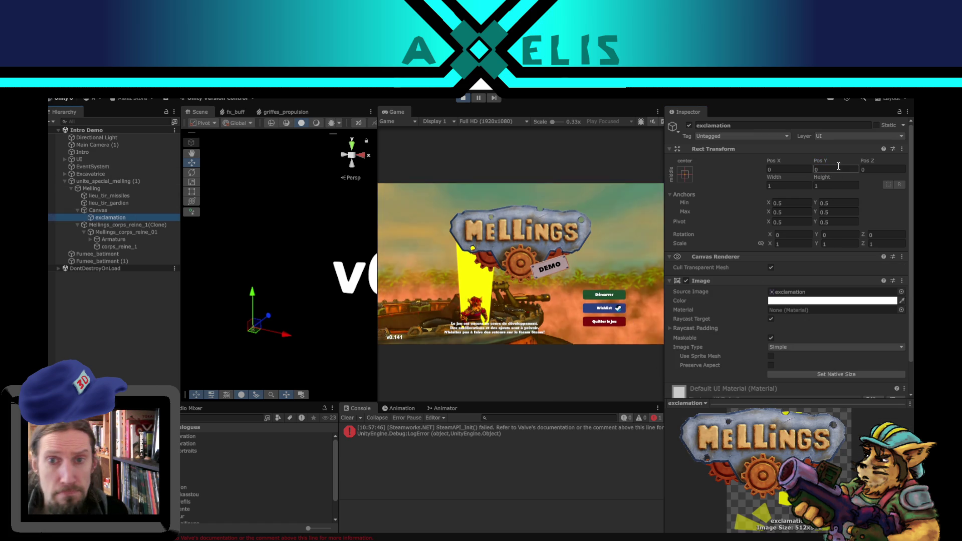
left_click_drag(817, 161, 839, 169)
type("1")
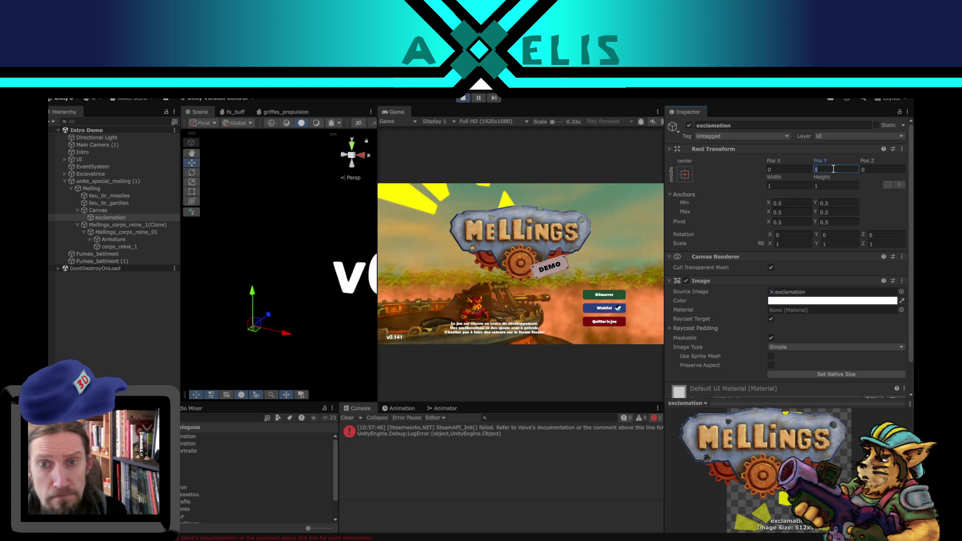
type("0.5")
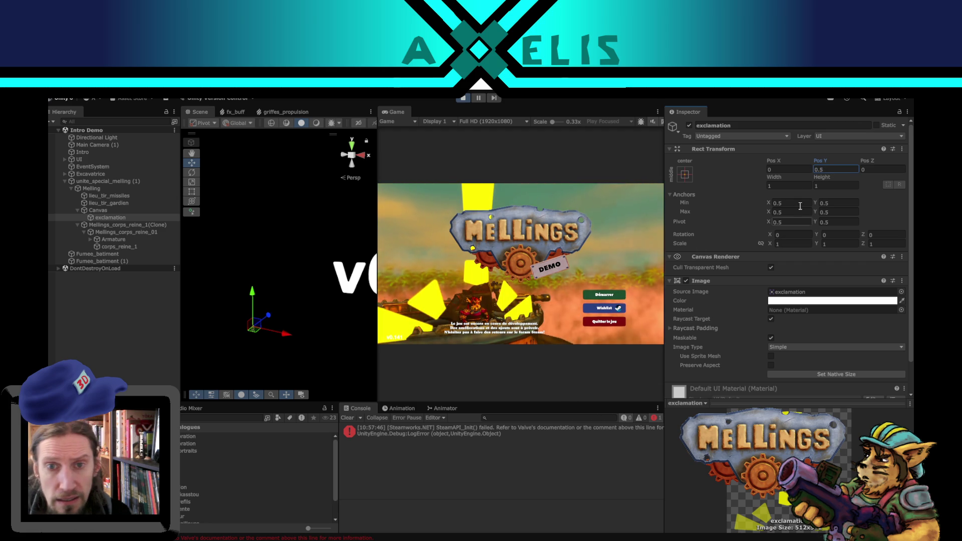
left_click(794, 186)
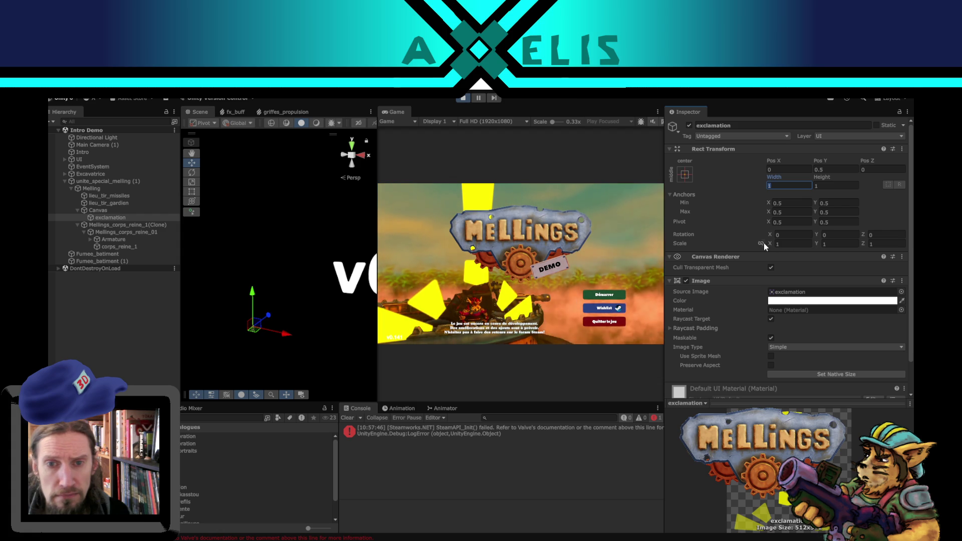
Scale the exclamation to 0.1 at Pos Y 0.25, then fit the Krita drawing in view
left_click(792, 243)
type("0.1")
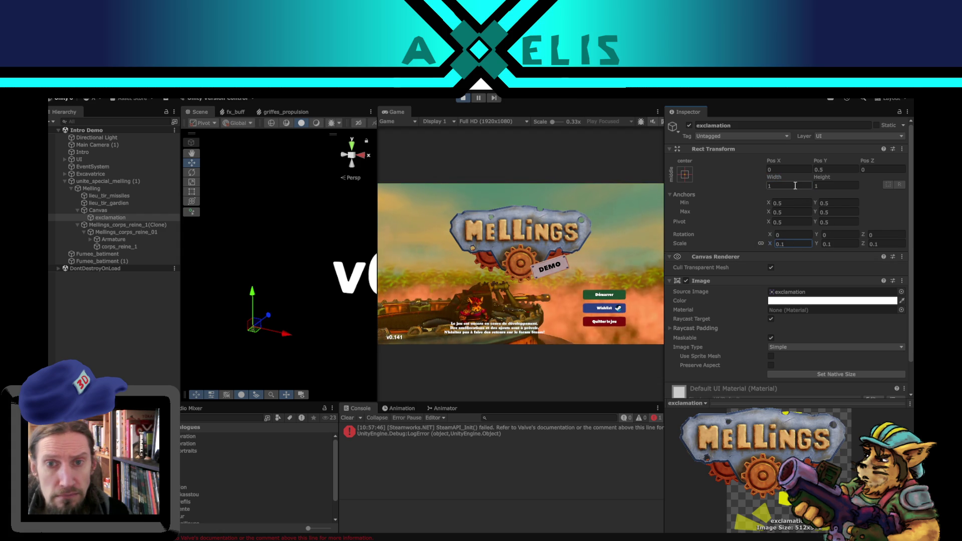
type("0")
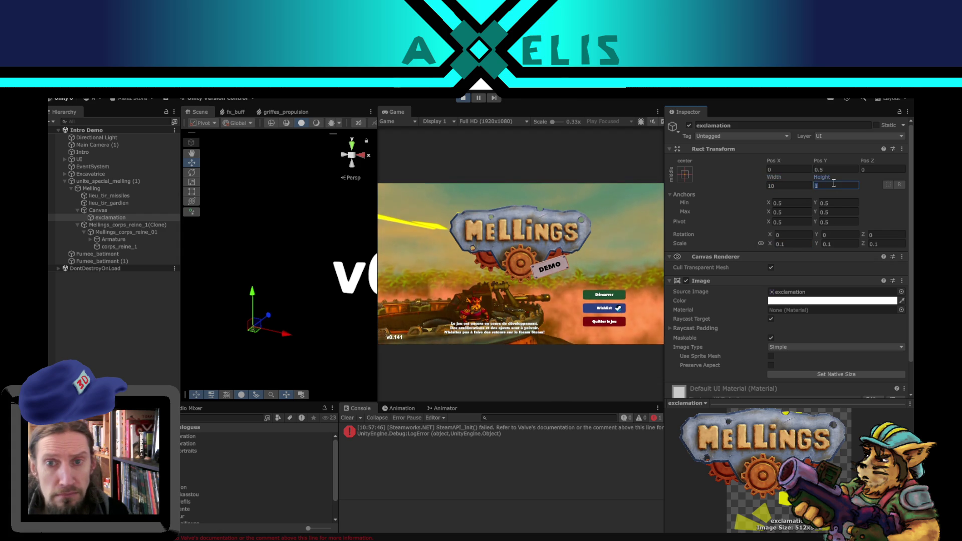
type("10")
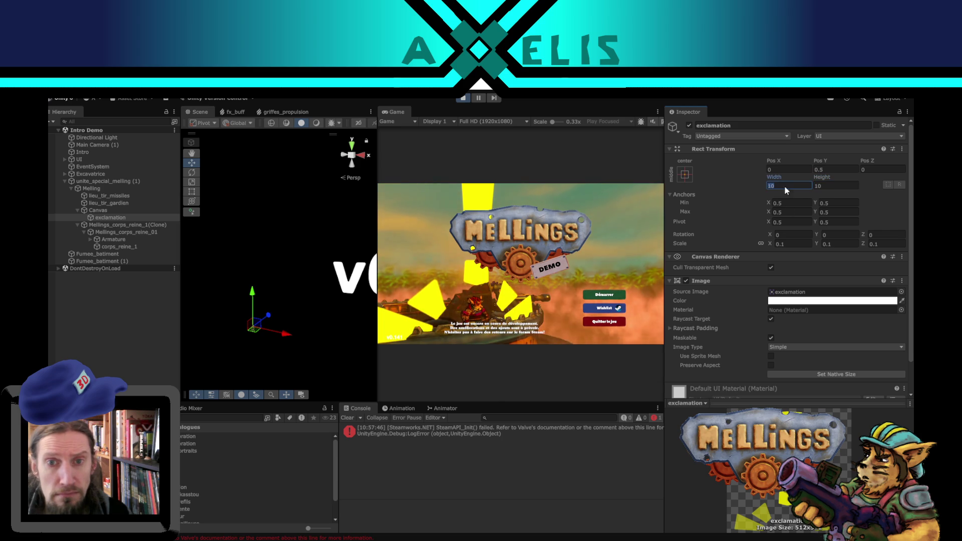
type("2")
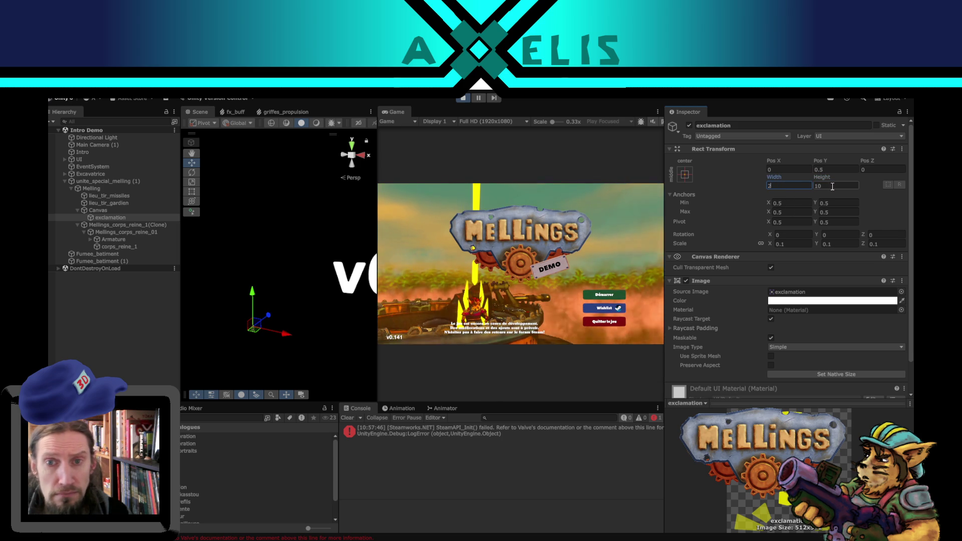
key("BackSpace")
type("1")
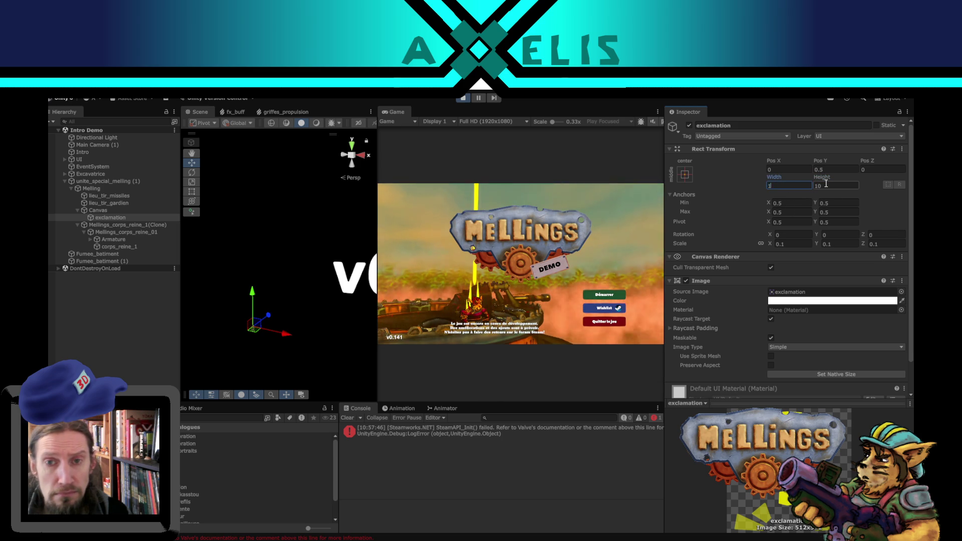
type("1")
left_click(794, 244)
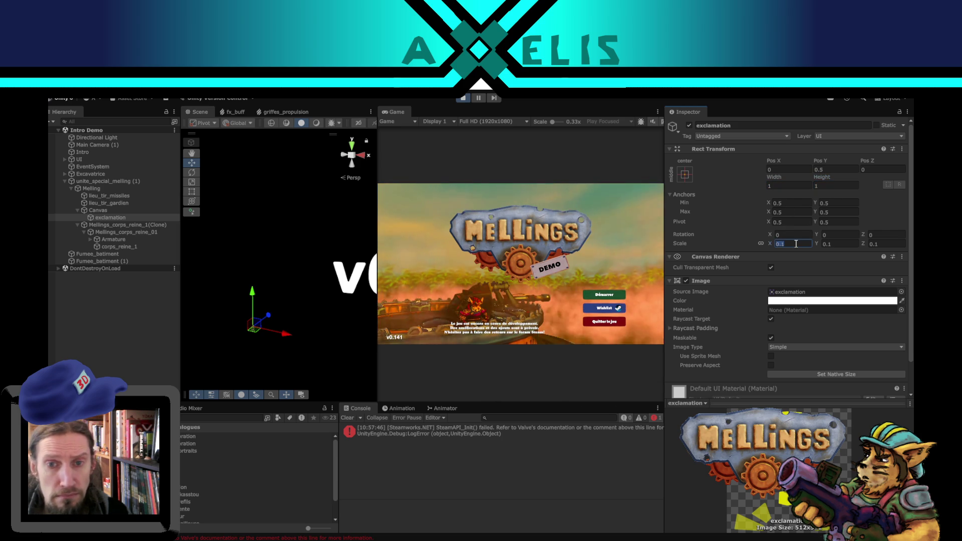
type(".5")
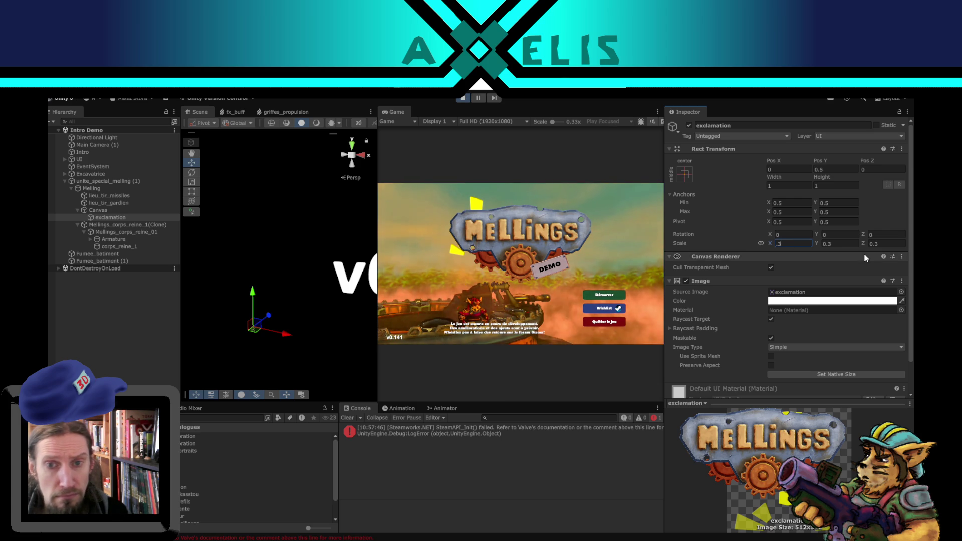
type("0.25")
key("Return")
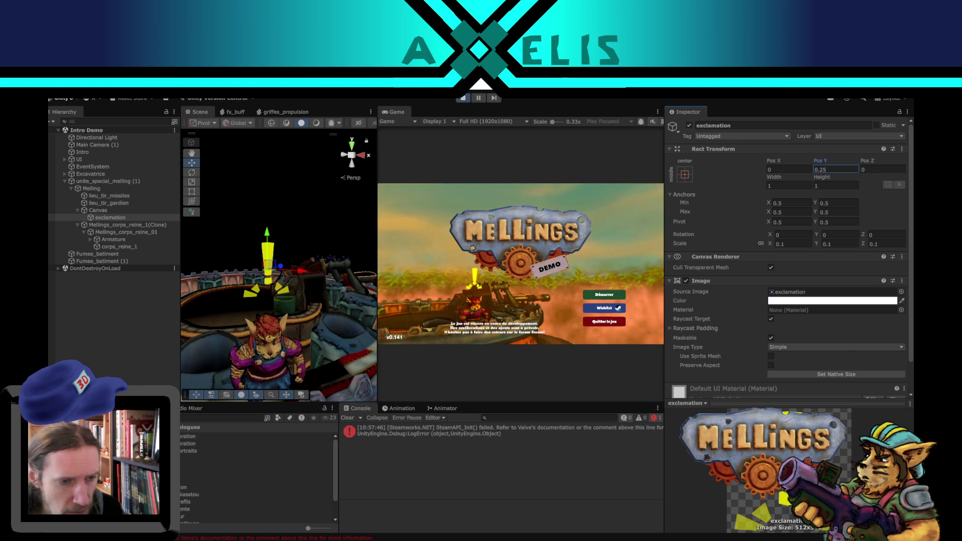
key("alt+Tab")
key("1")
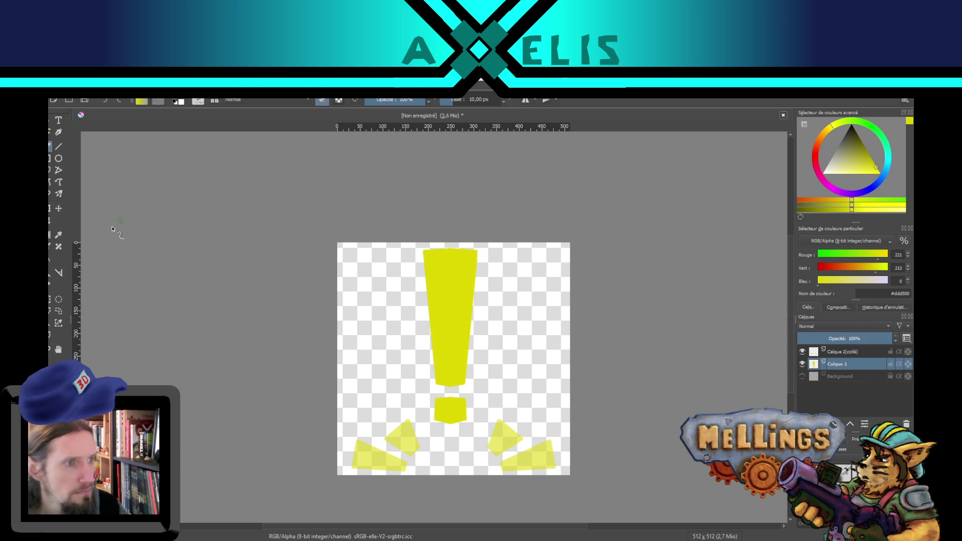
Lower the exclamation mark, raise the translucent rays beside its dot, and start exporting
left_click(59, 208)
left_click_drag(480, 438, 485, 473)
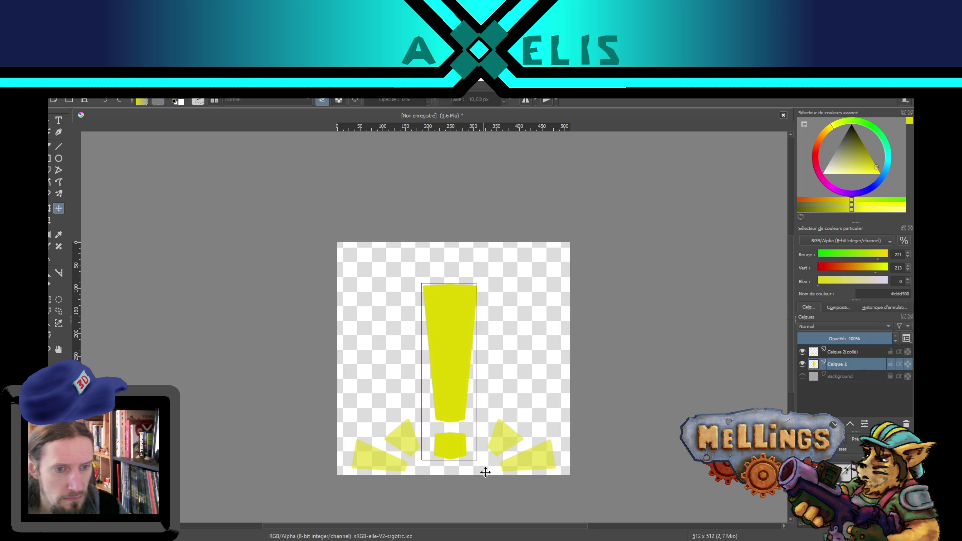
left_click(852, 354)
left_click_drag(528, 445, 526, 442)
key("ctrl+z")
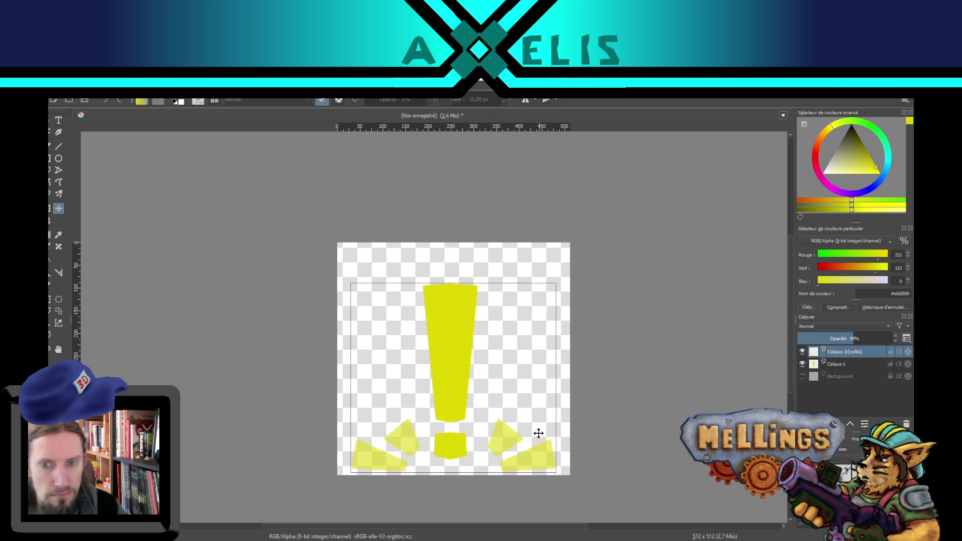
left_click(802, 352)
left_click(802, 352)
left_click(802, 364)
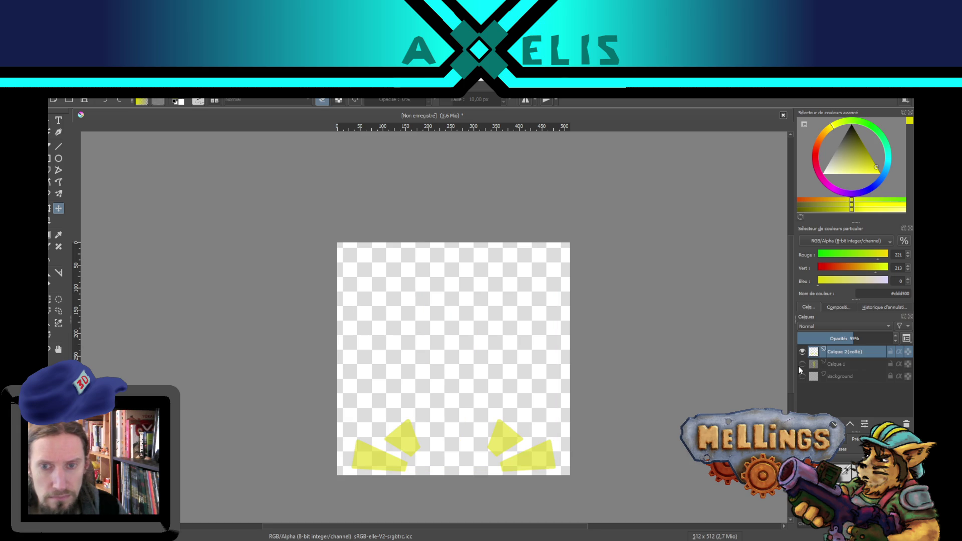
left_click_drag(501, 429, 500, 403)
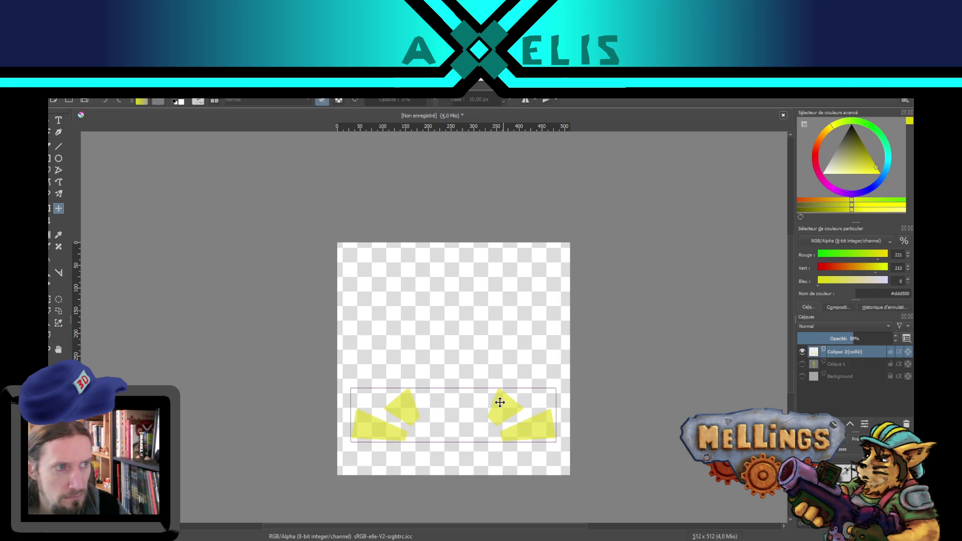
left_click(803, 364)
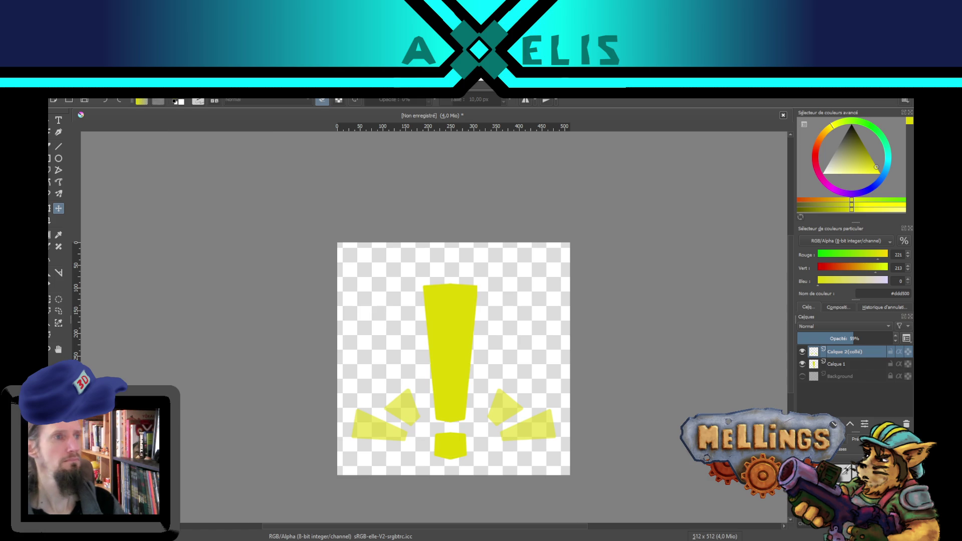
left_click(60, 93)
left_click(76, 172)
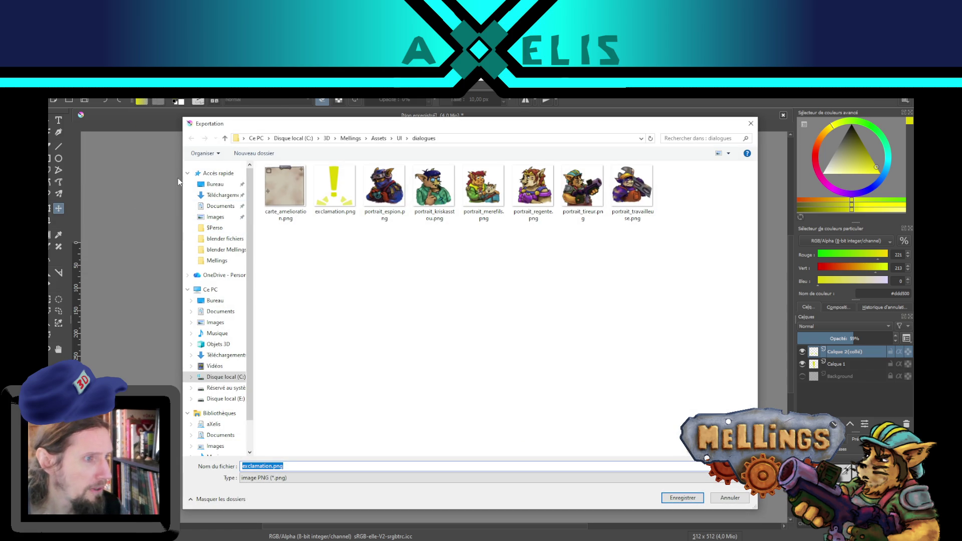
Replace exclamation.png in Assets/UI/dialogues with the adjusted drawing as PNG
double_click(342, 193)
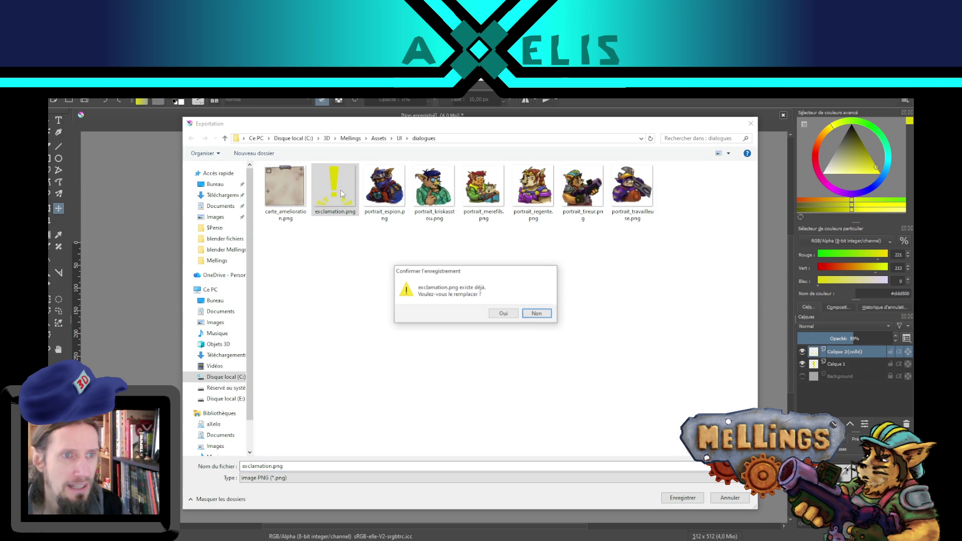
left_click(514, 315)
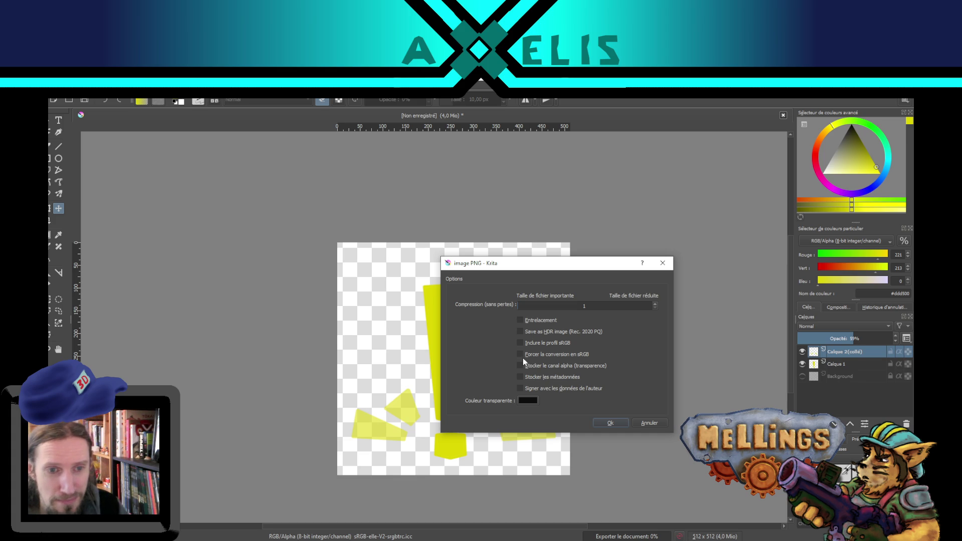
left_click(612, 423)
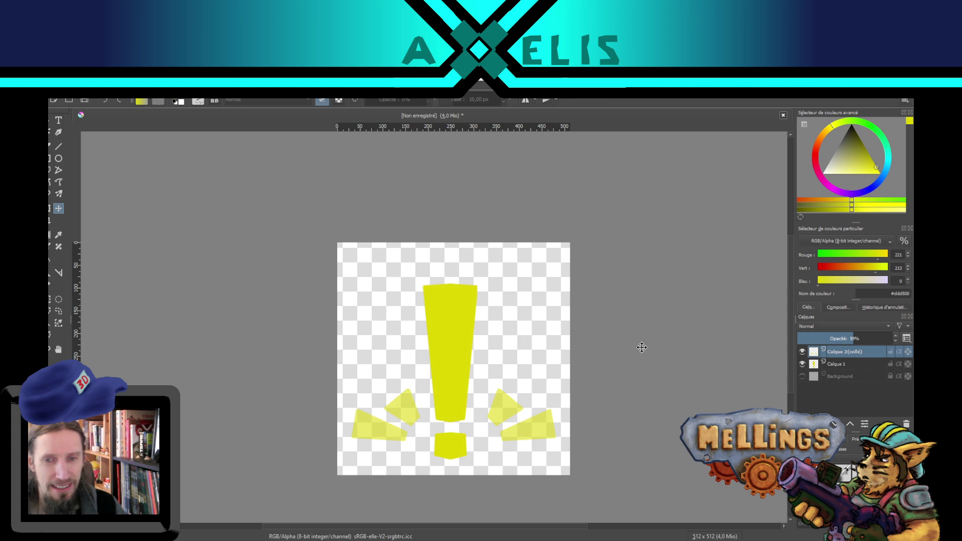
key("alt+Tab")
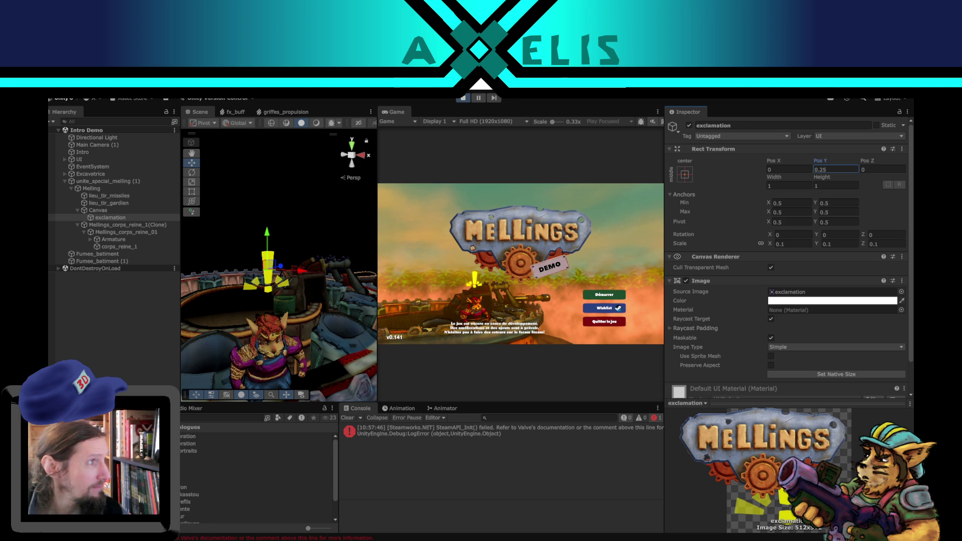
Switch to the itch.io Portfolio Builders Jam - Week #5 page in the browser
key("alt+Tab")
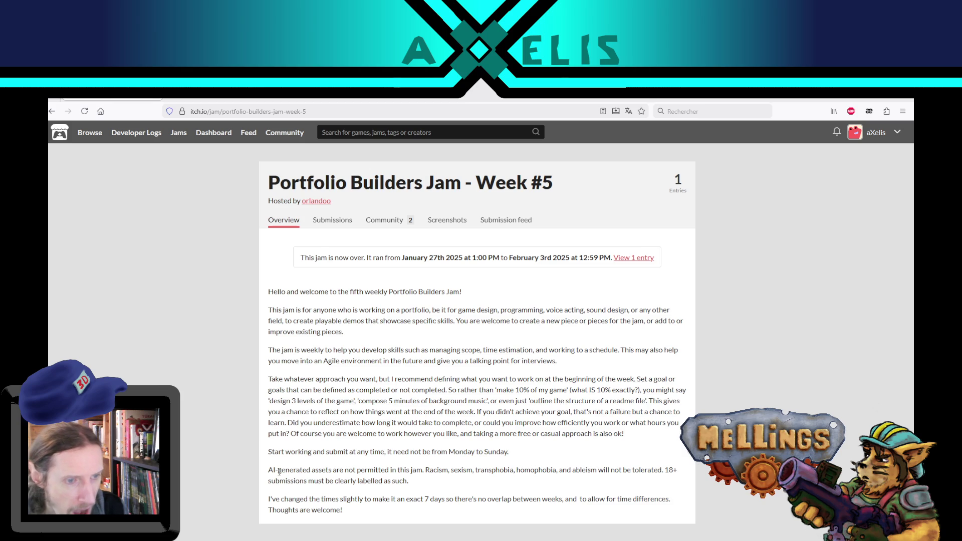
Read the AI-generated assets rule, then open the jam's Community tab with its two topics
mouse_move(268, 468)
left_mouse_down()
mouse_move(472, 474)
mouse_move(474, 483)
mouse_move(443, 486)
left_mouse_up()
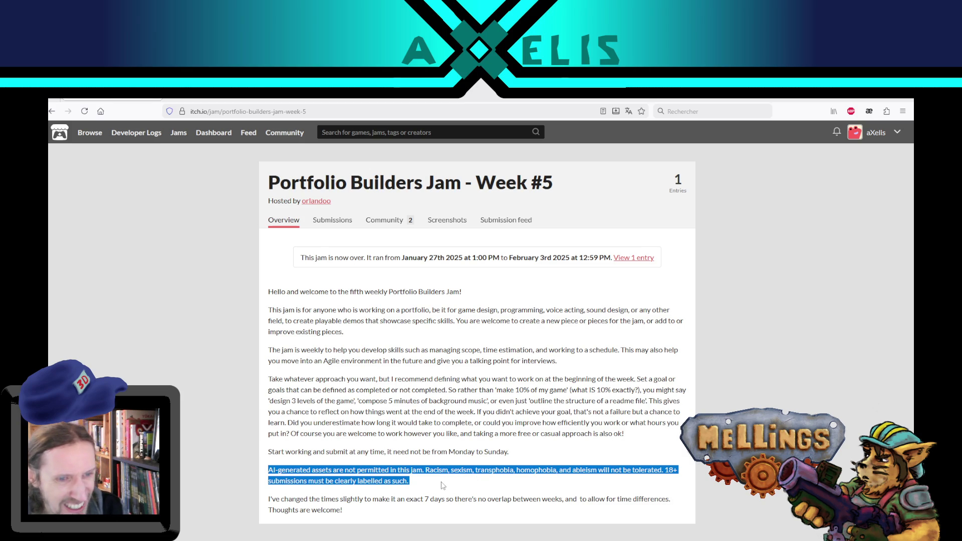
triple_click(434, 485)
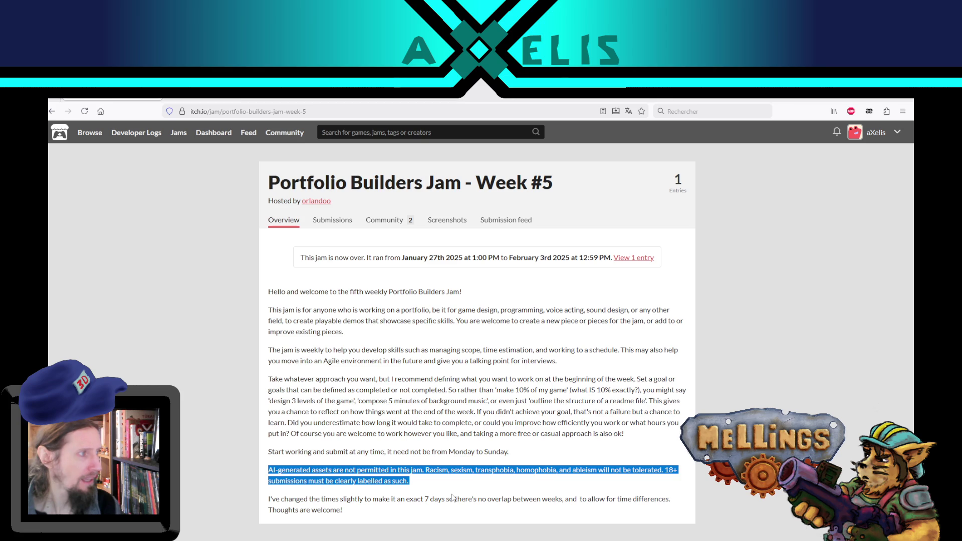
mouse_move(446, 484)
left_mouse_down()
mouse_move(423, 469)
mouse_move(432, 501)
mouse_move(434, 484)
left_mouse_up()
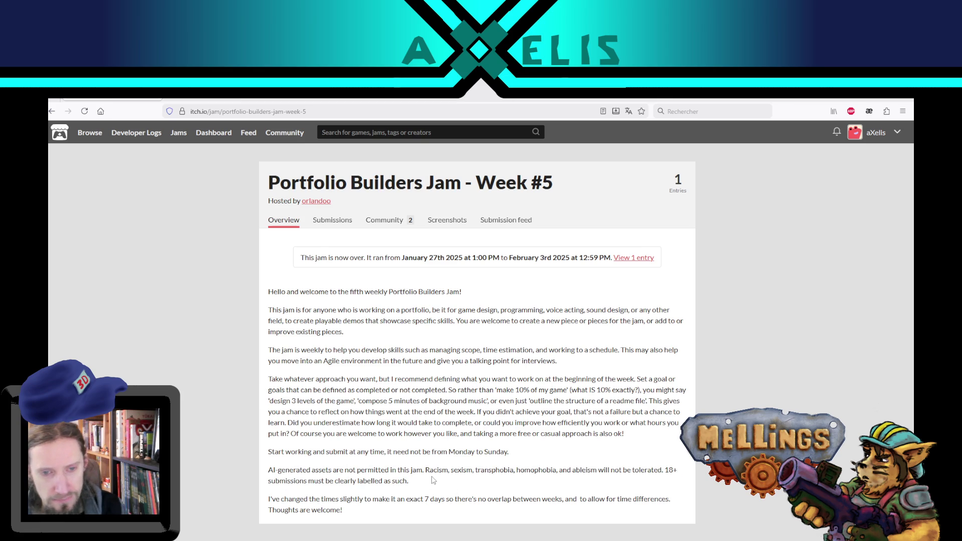
mouse_move(433, 480)
left_mouse_down()
mouse_move(279, 481)
mouse_move(269, 470)
left_mouse_up()
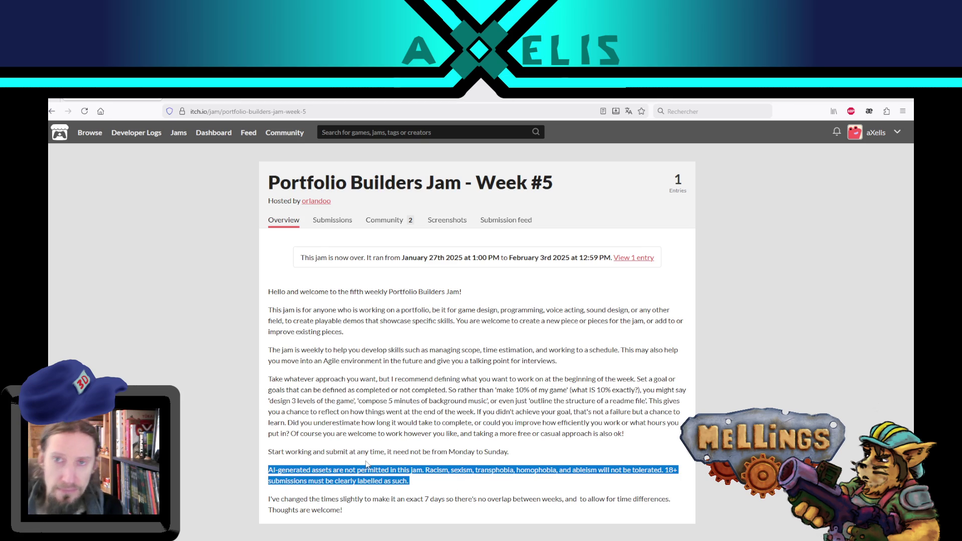
left_click(415, 483)
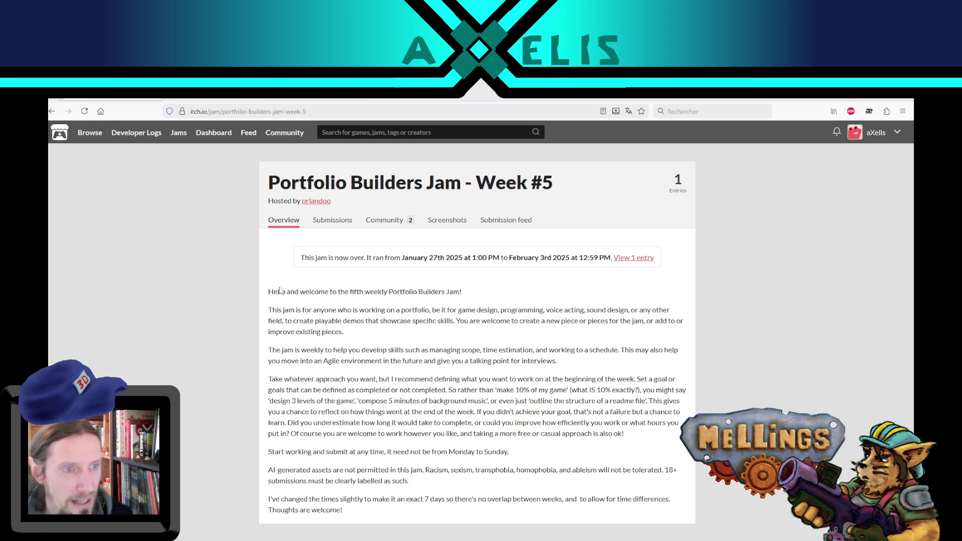
left_click(392, 228)
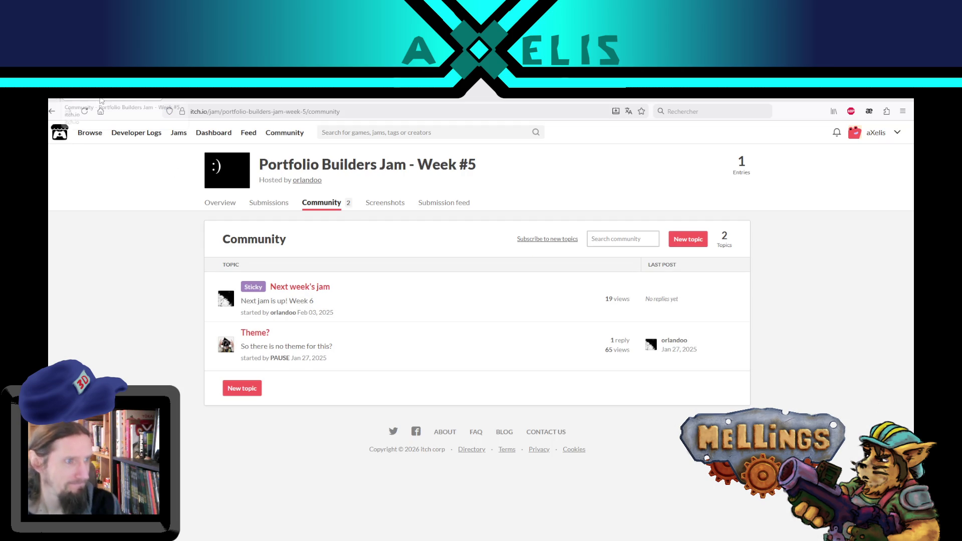
Go back from the expired itch.io jam page and return to the Unity editor
mouse_move(87, 132)
left_click(52, 111)
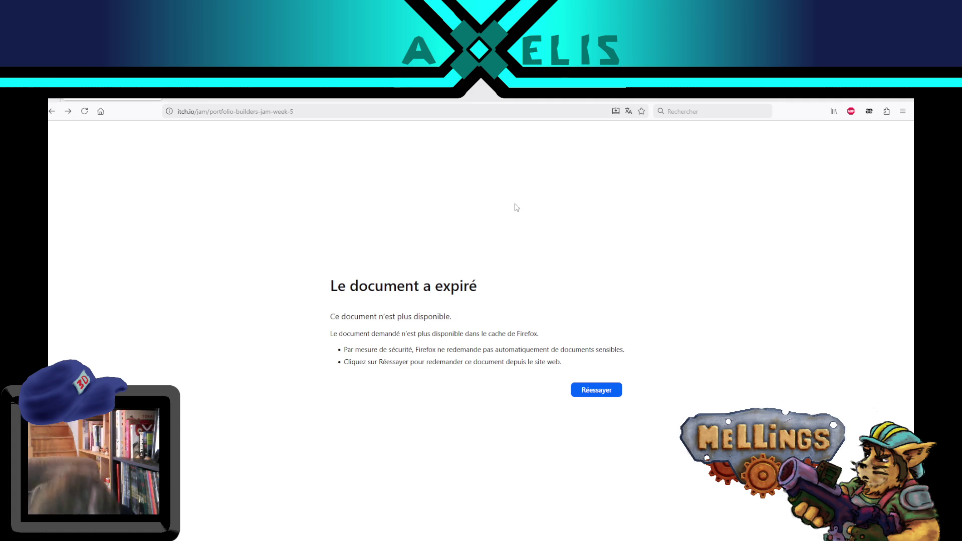
key("alt+Tab")
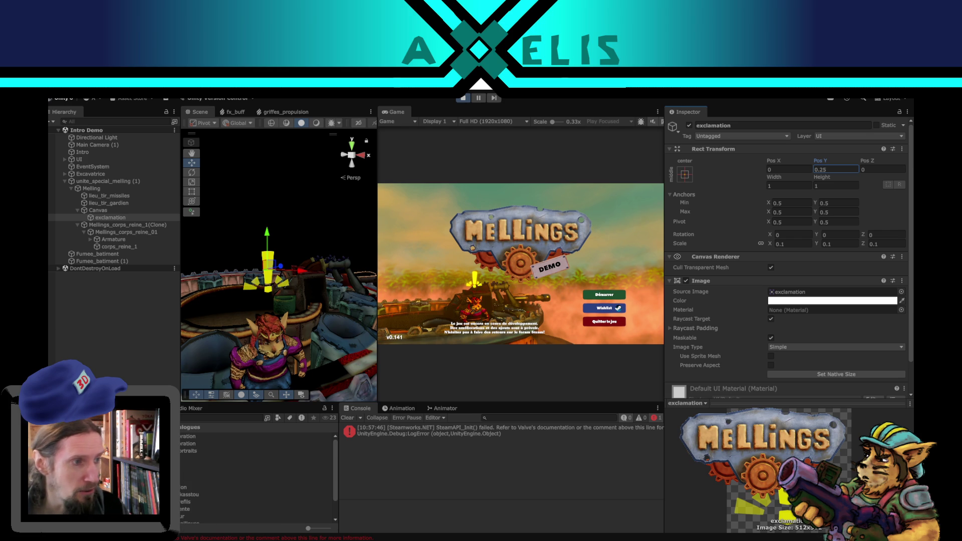
Review the Canvas and exclamation image settings around the Melling, then stop play mode
left_click(116, 341)
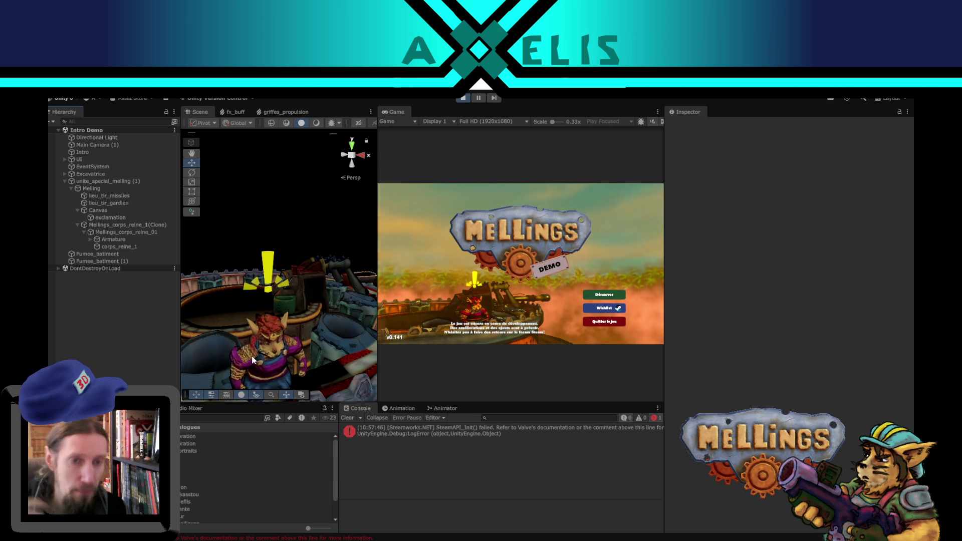
mouse_move(287, 299)
left_mouse_down()
mouse_move(302, 297)
mouse_move(279, 285)
left_mouse_up()
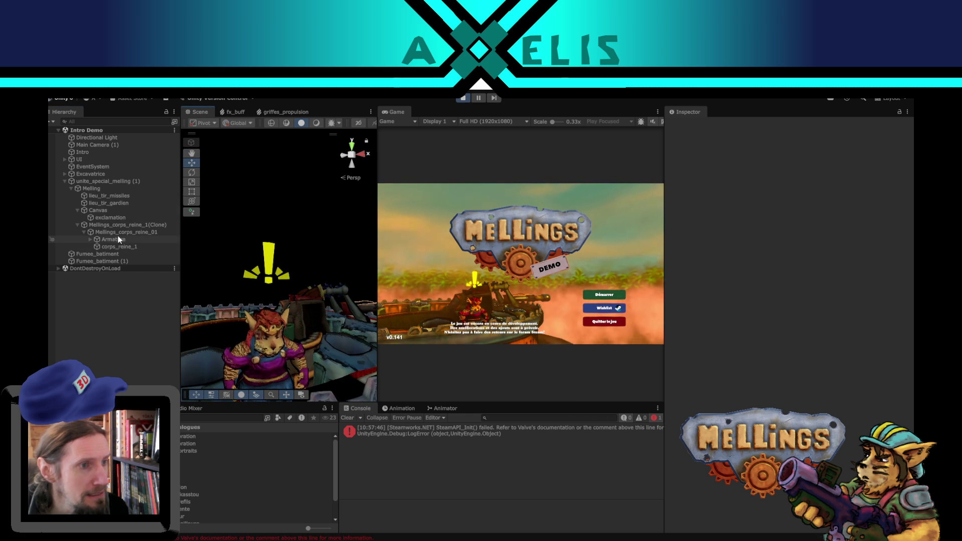
left_click(120, 211)
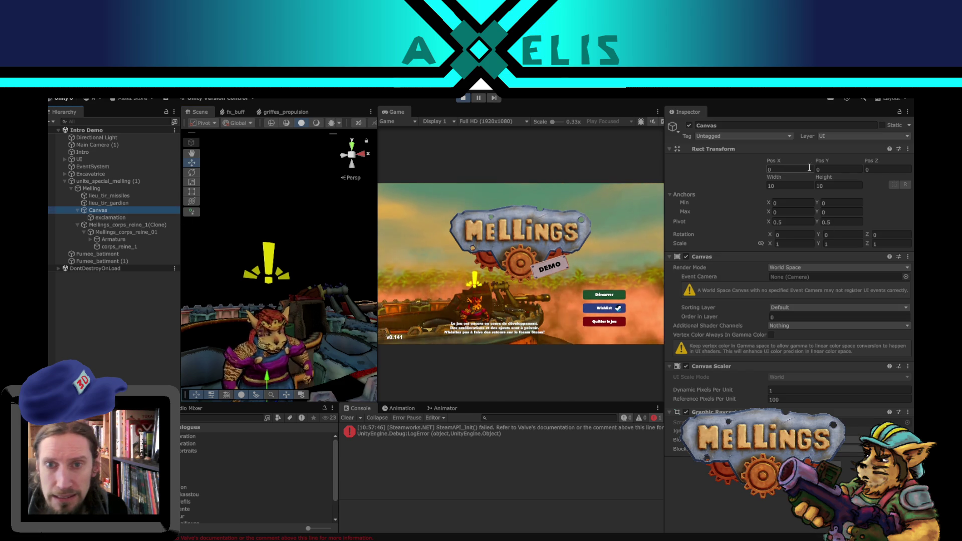
left_click(117, 217)
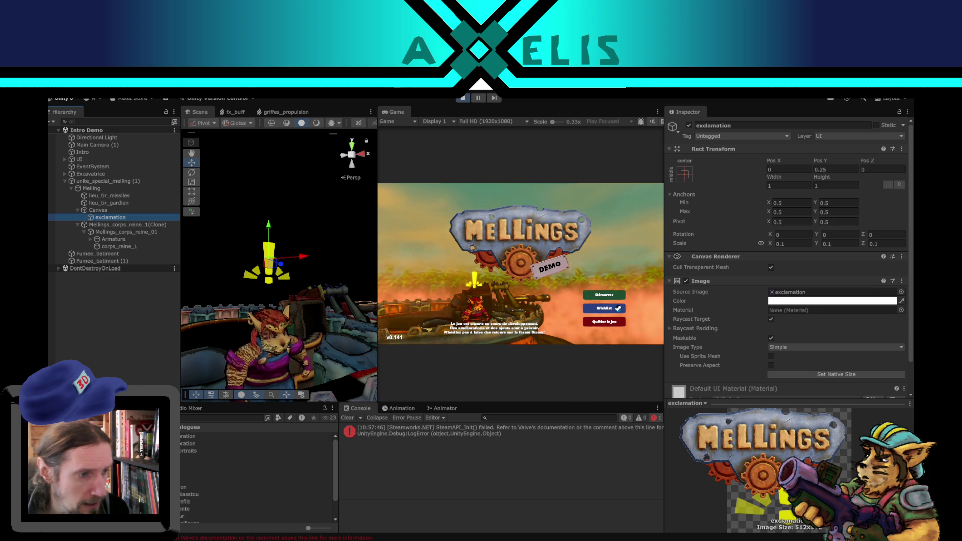
left_click(151, 466)
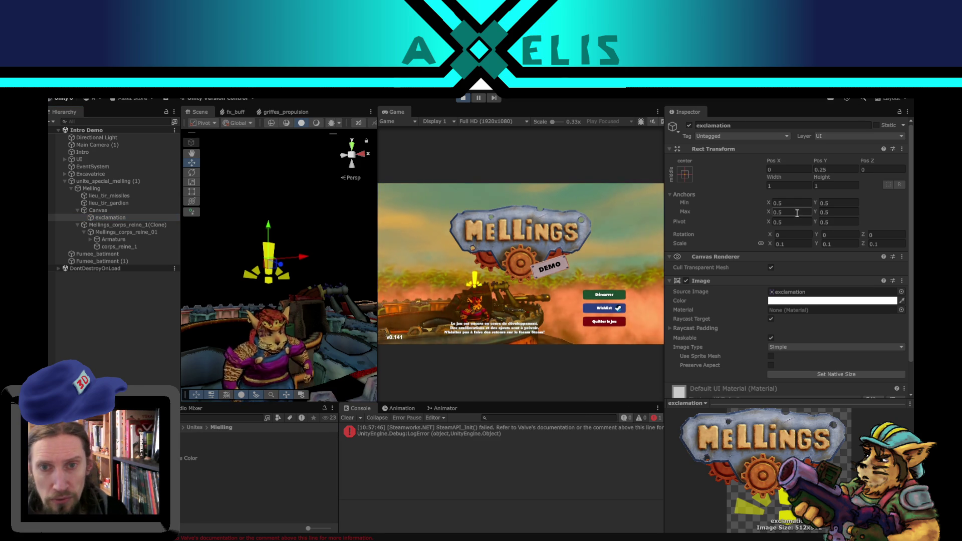
left_click(463, 98)
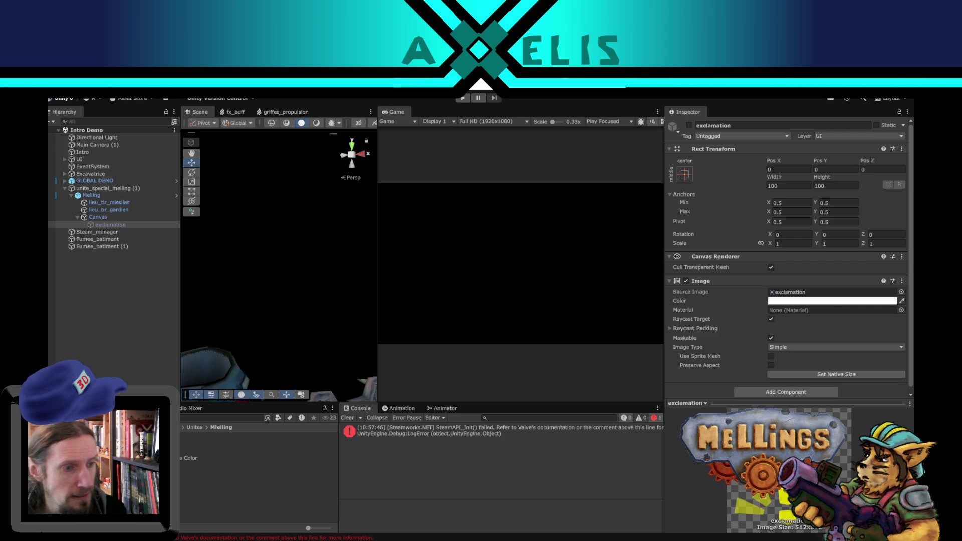
Give the Melling prefab's Canvas Pos Y 0.1, width 10 and height 10
left_click(100, 165)
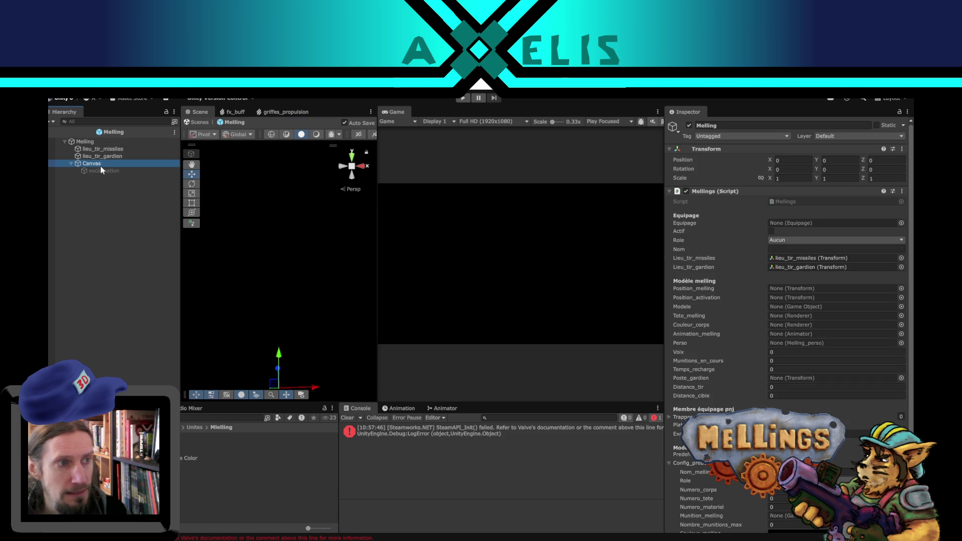
left_click(838, 169)
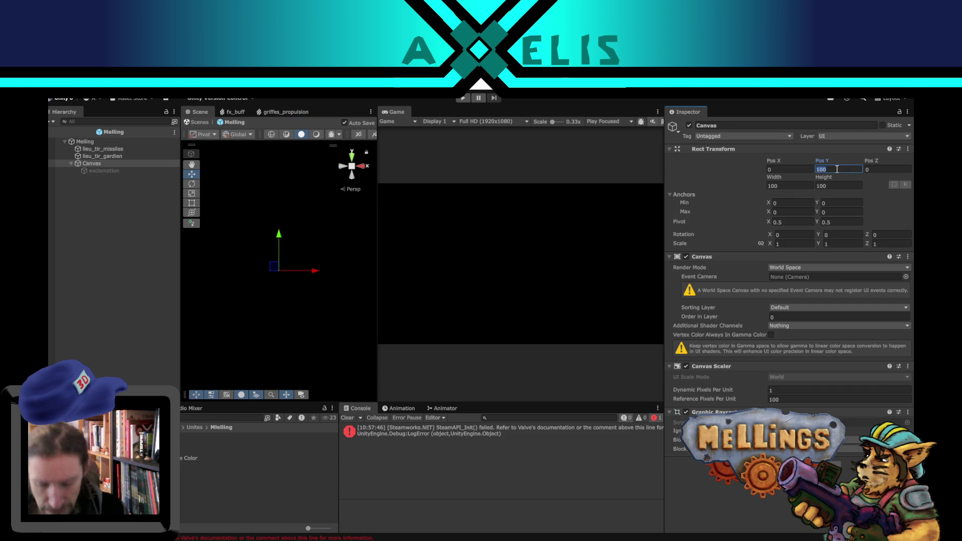
type("0.1")
key("Tab")
type("10")
key("Tab")
type("10")
Set the exclamation image to uniform scale 0.1, size 10 × 10, and Pos Y 0.25
left_click(103, 170)
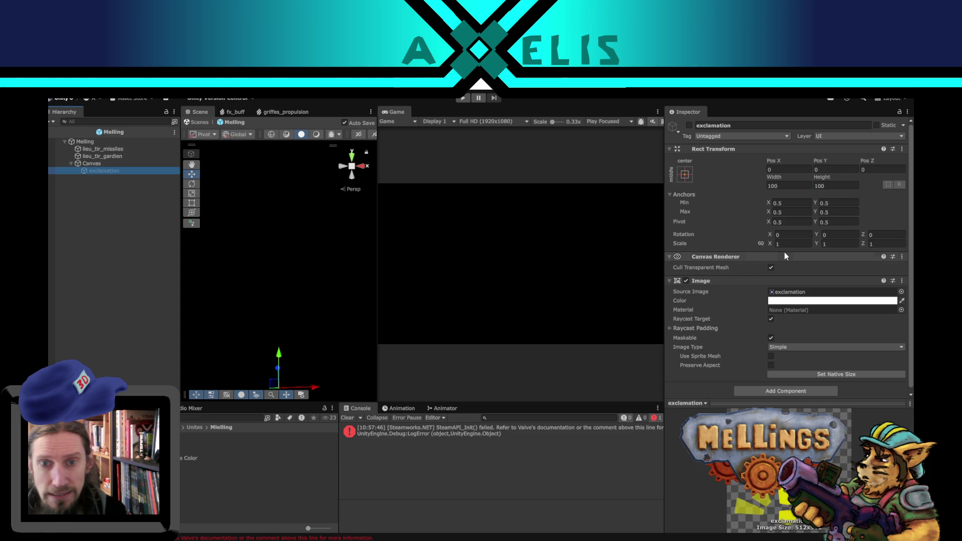
left_click(761, 243)
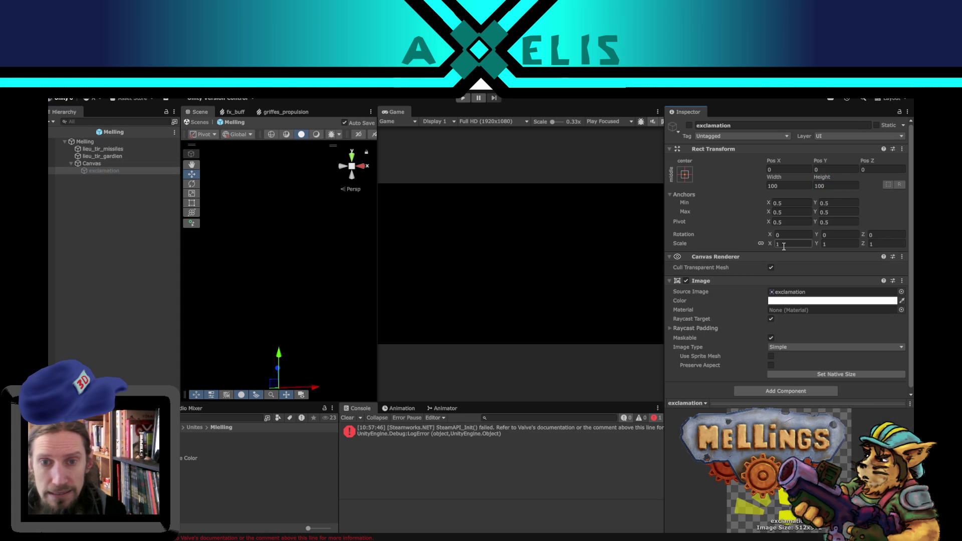
type("0.1")
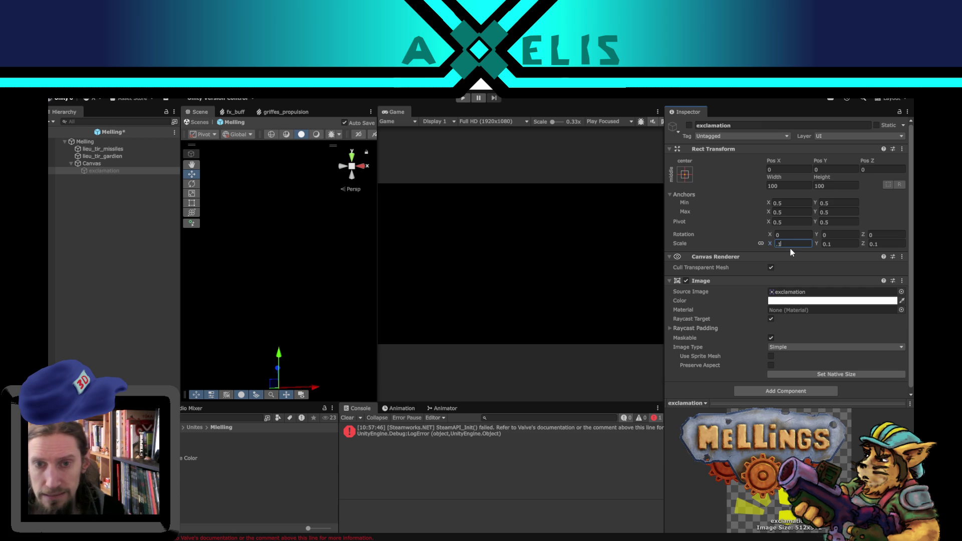
left_click(799, 186)
type("10")
left_click(824, 186)
type("10")
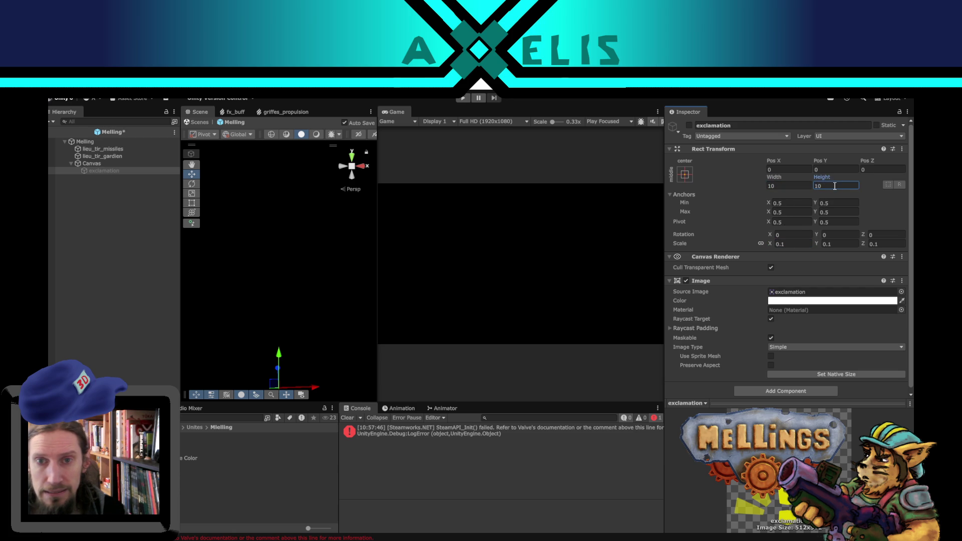
left_click(824, 171)
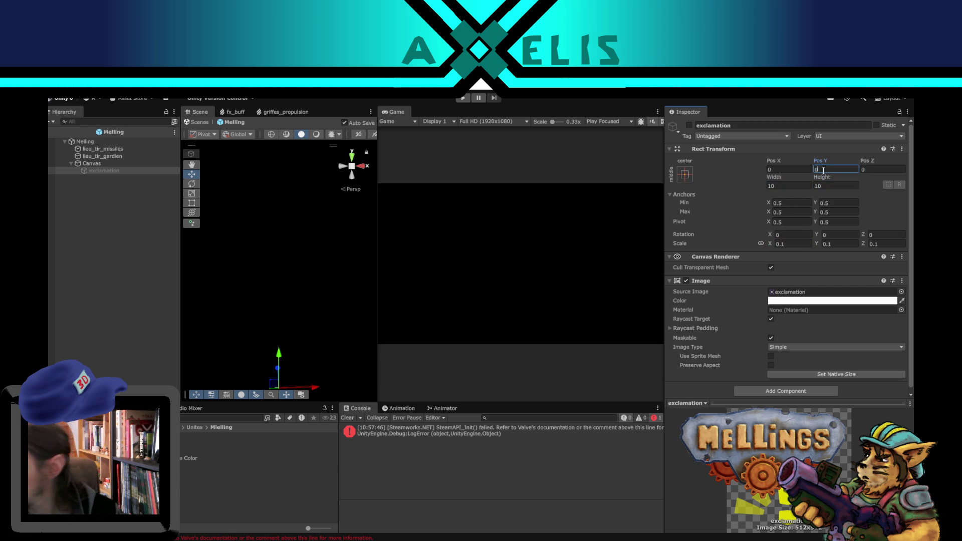
type("0.25")
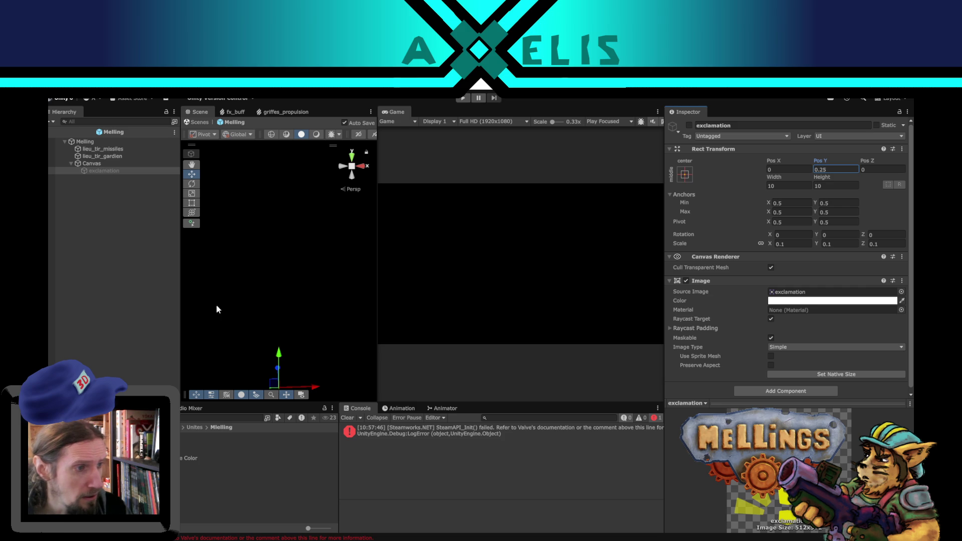
left_click(108, 310)
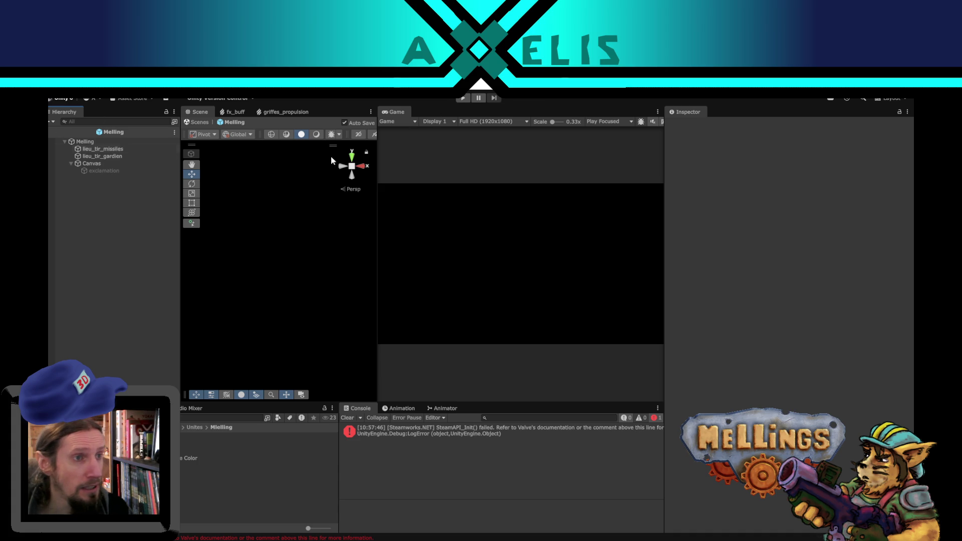
Test-run the game from the Mellings title menu, then stop it
left_click(464, 98)
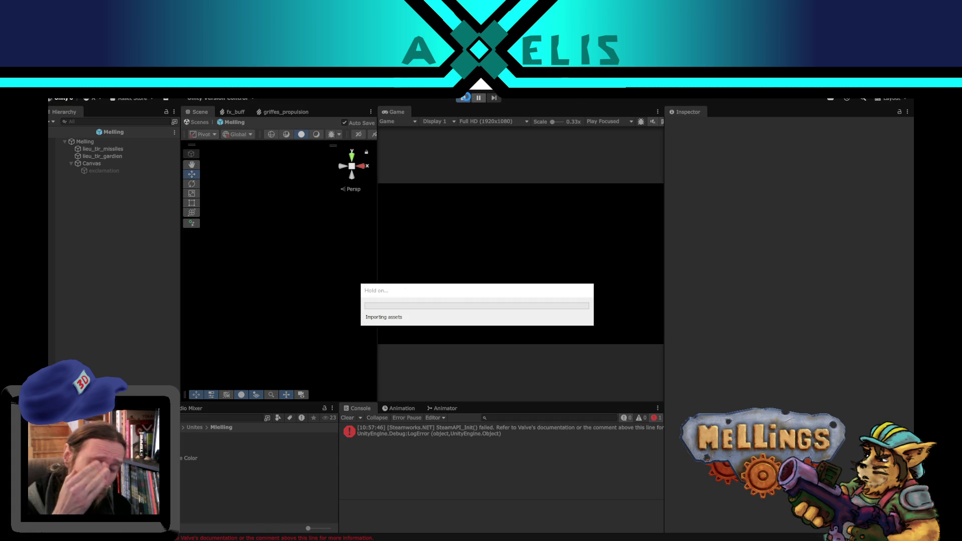
left_click(467, 99)
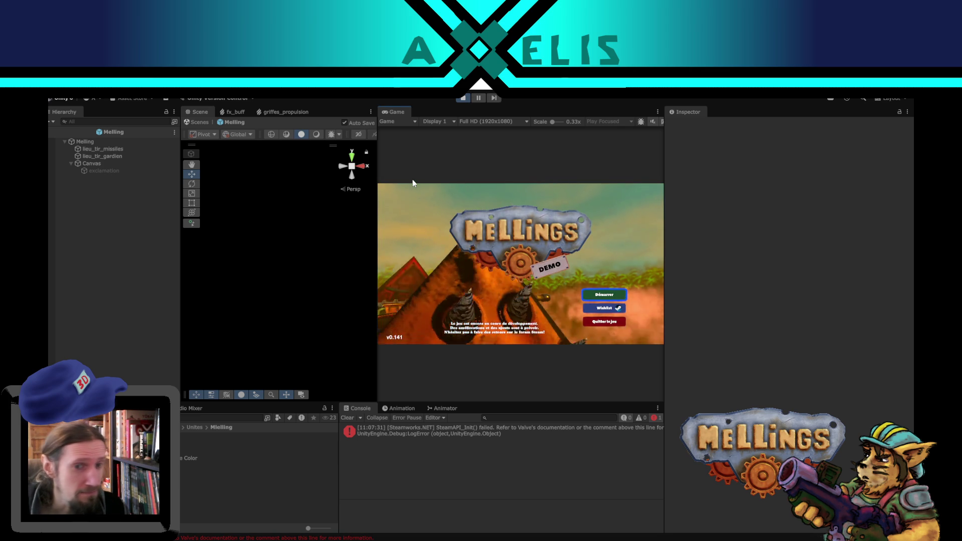
left_click(595, 295)
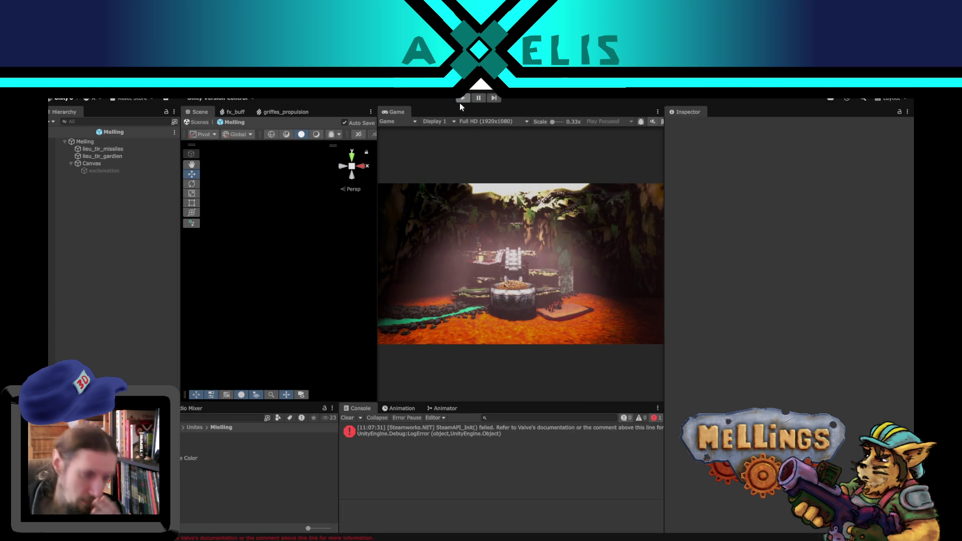
left_click(460, 103)
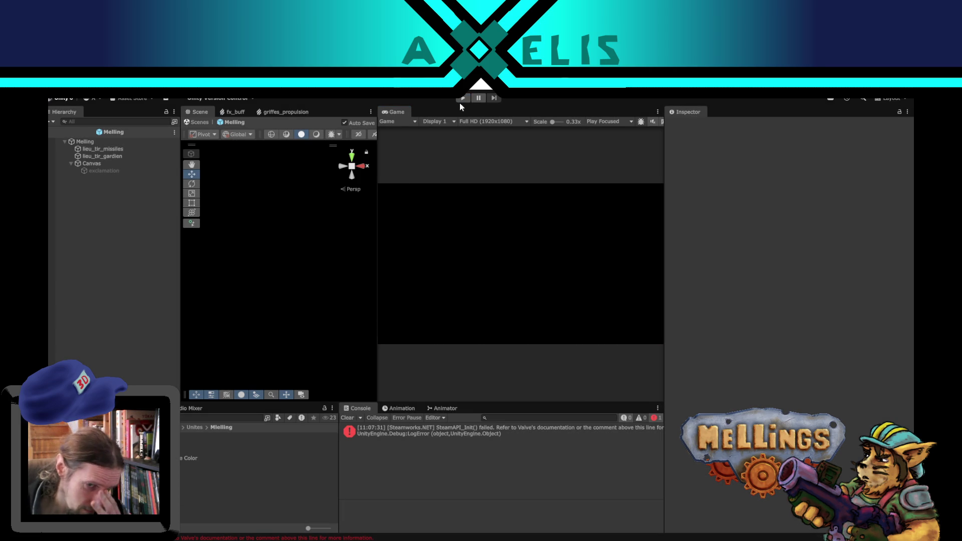
Leave prefab mode, run the game again, and activate the exclamation object to view it
left_click(52, 132)
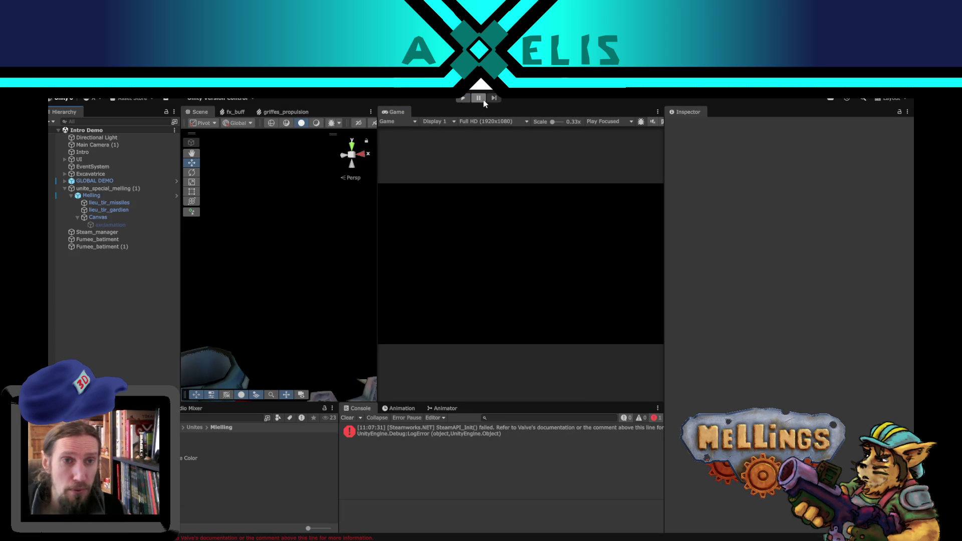
left_click(463, 97)
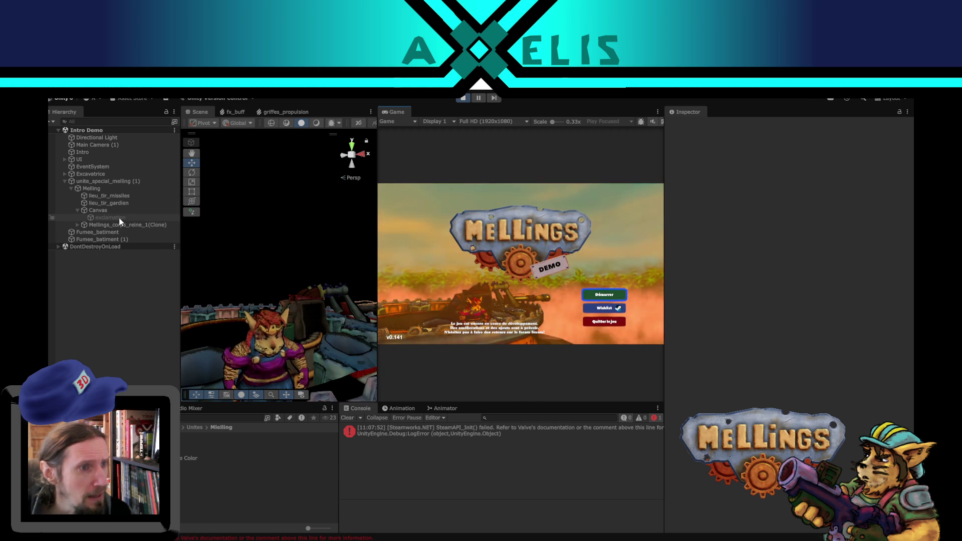
left_click(119, 219)
left_click(690, 125)
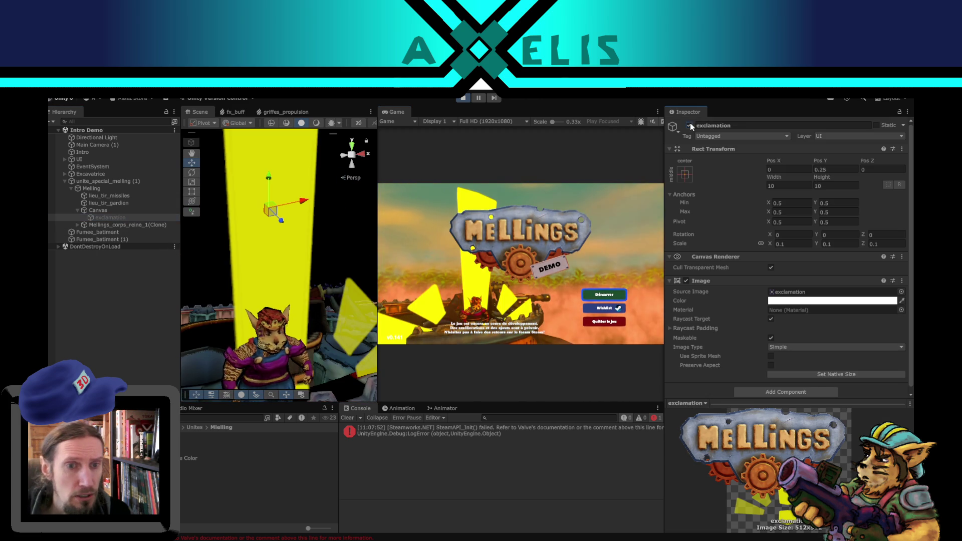
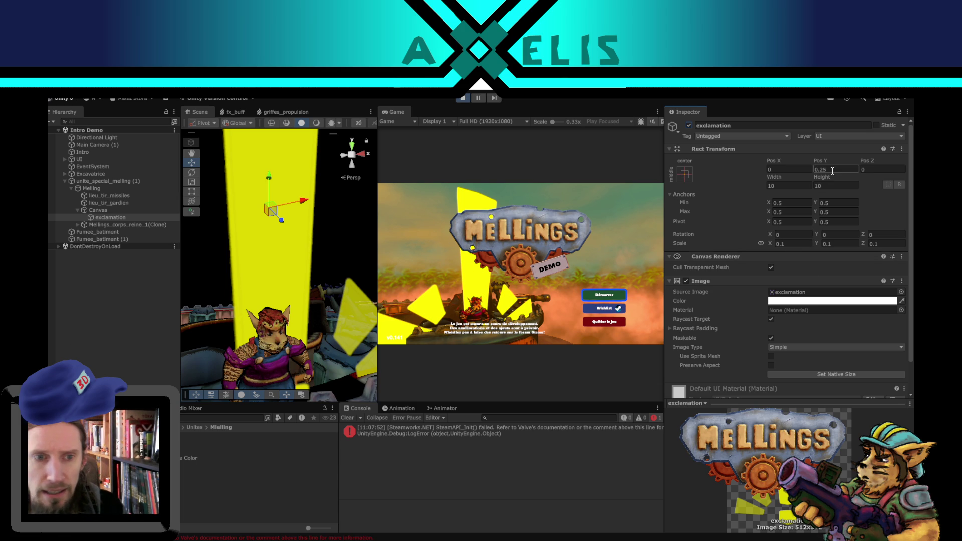
Size the exclamation image to width 1 and height 1, and raise its Pos Y to 0.15
left_click(790, 186)
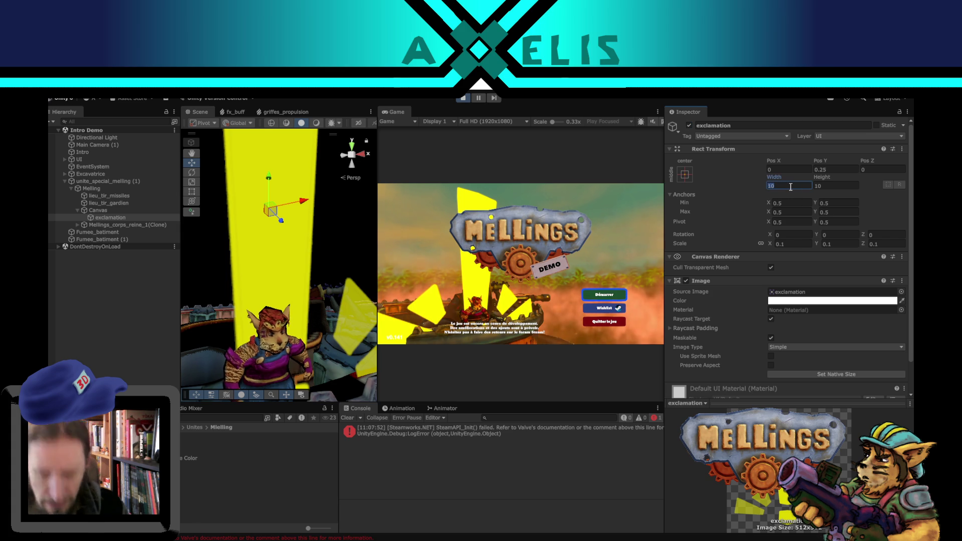
type("1")
key("Tab")
type("1")
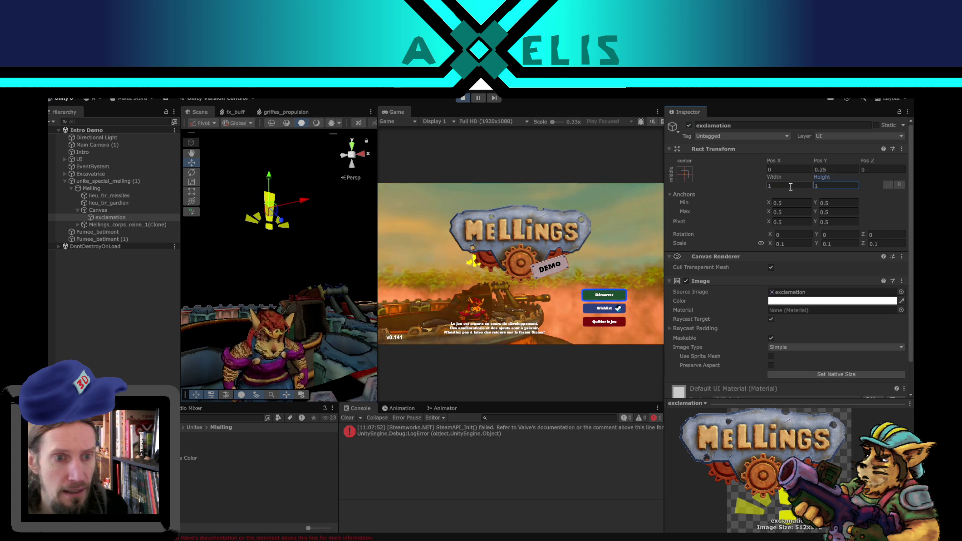
left_click(829, 169)
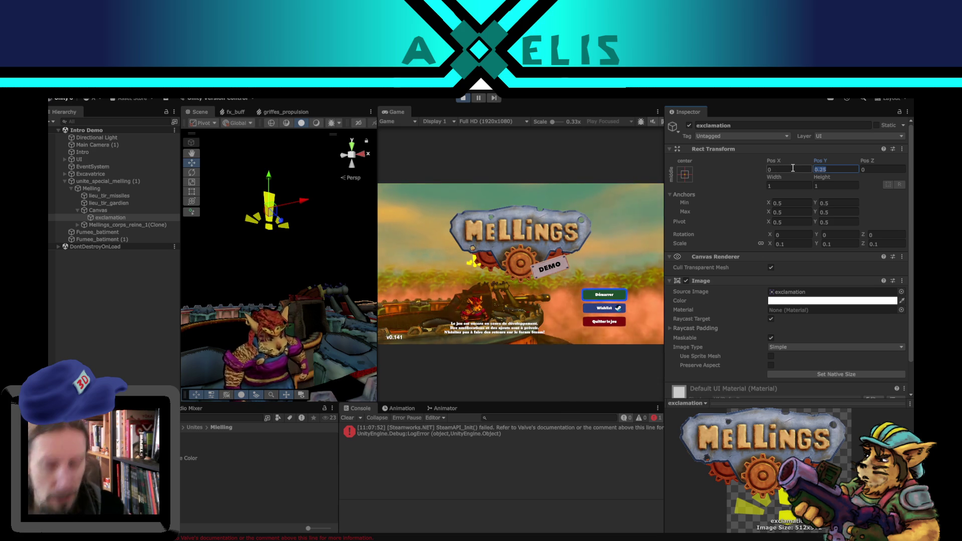
type(".1")
key("Return")
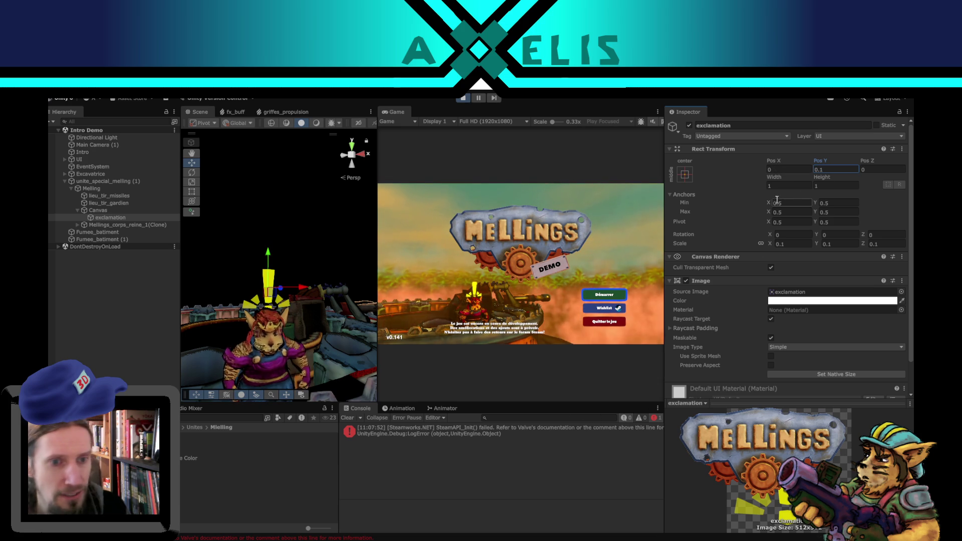
type("0.15")
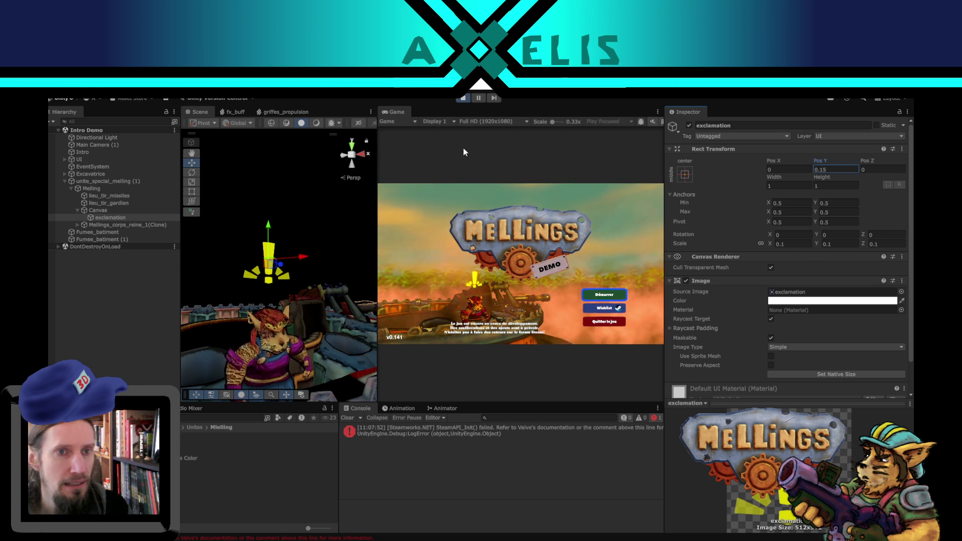
Copy the exclamation's Rect Transform position values and stop Play mode
left_click(902, 150)
mouse_move(832, 231)
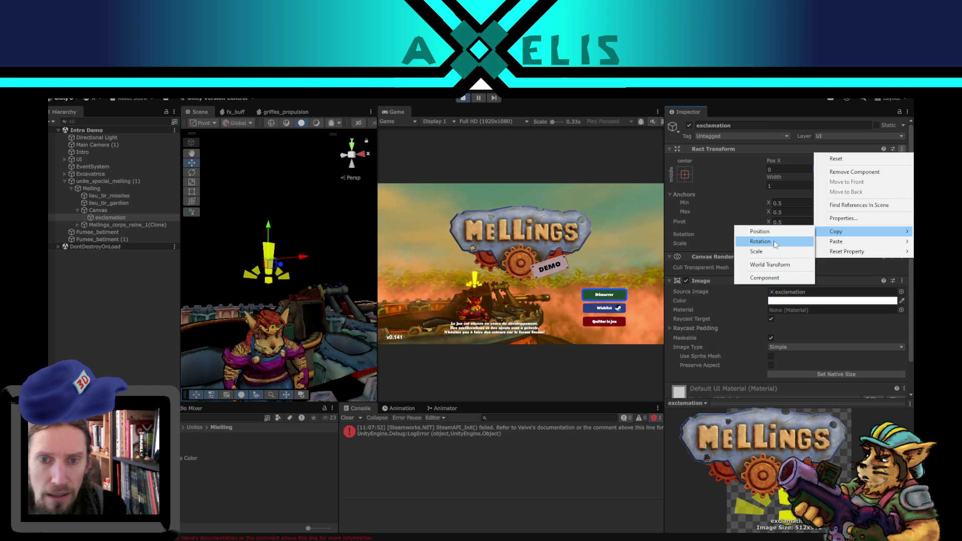
left_click(772, 234)
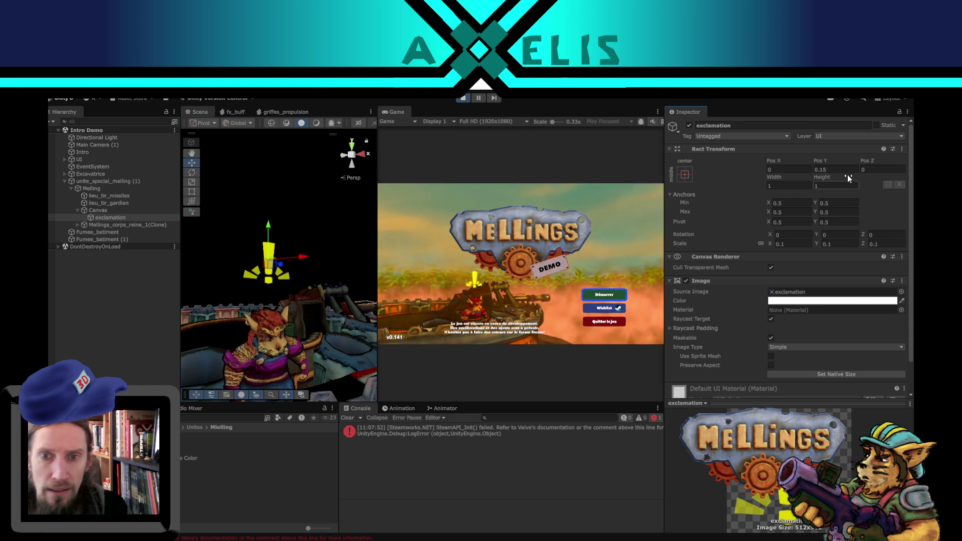
left_click(463, 98)
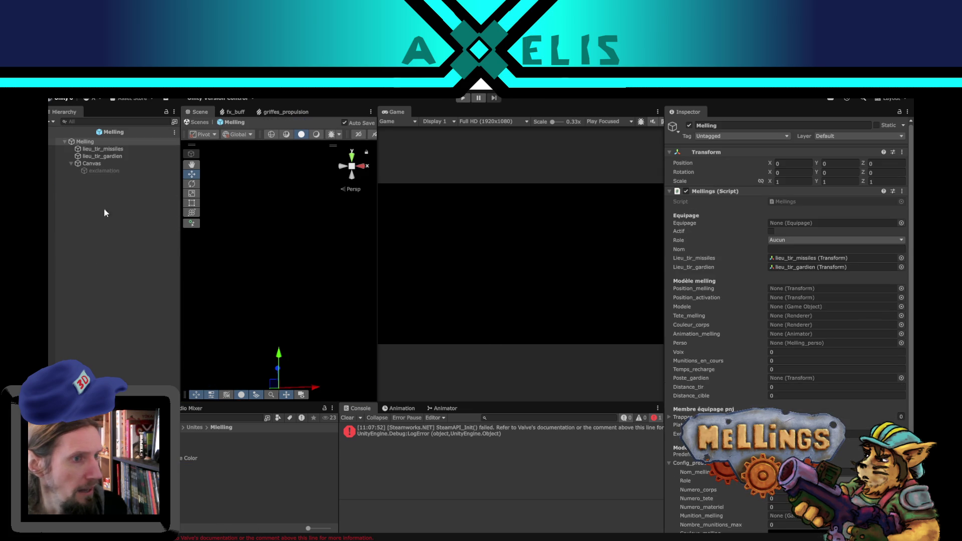
In the Melling prefab, set the exclamation to Pos Y 0.15 and width 1, save, and exit
left_click(113, 171)
left_click(830, 168)
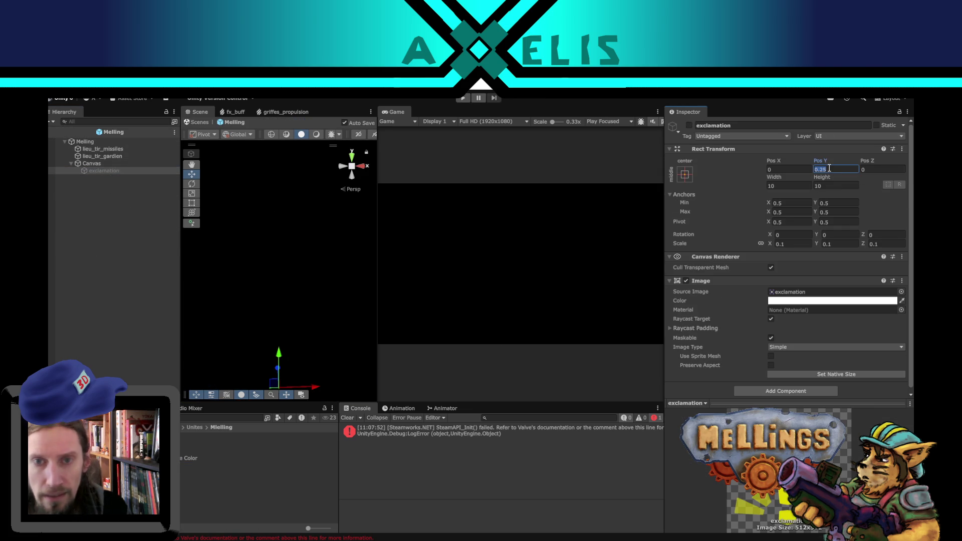
left_click(790, 185)
type("1")
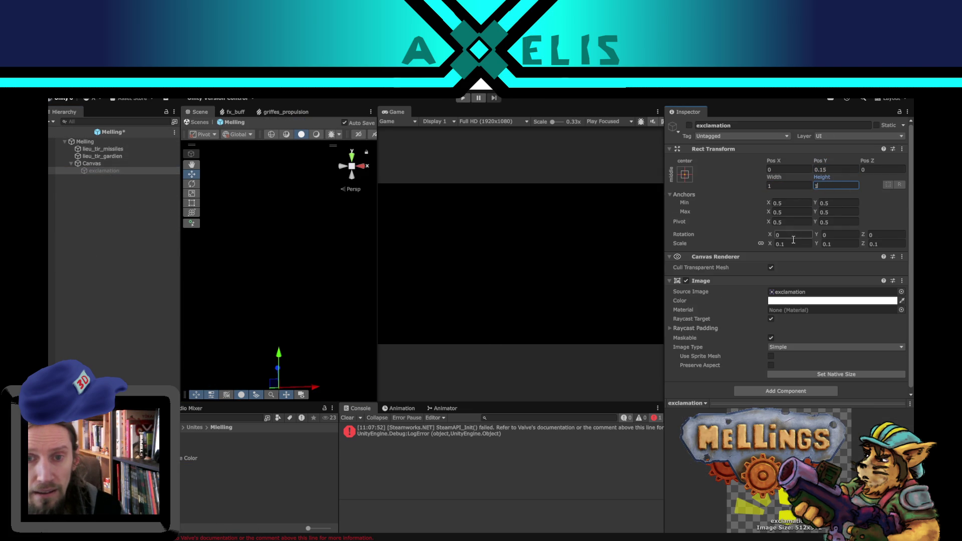
key("ctrl+s")
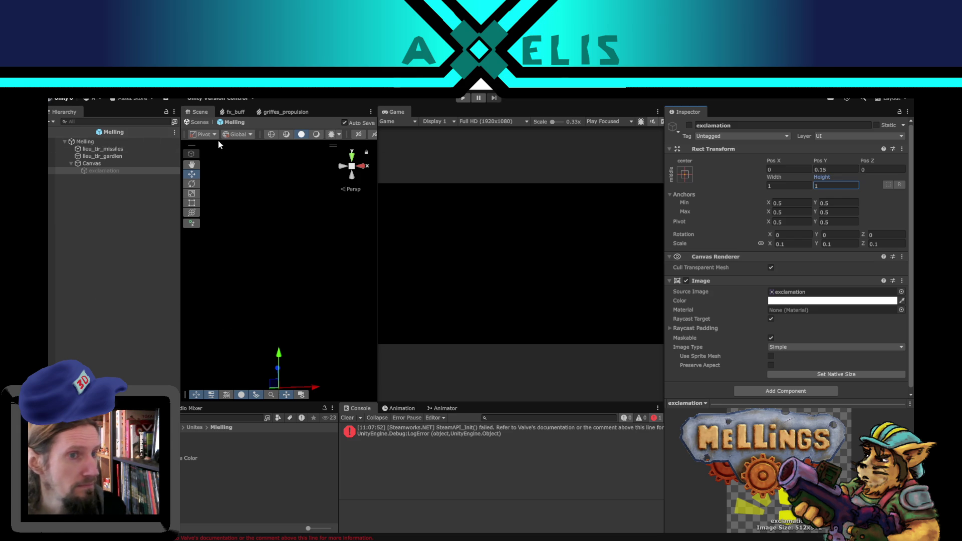
left_click(462, 98)
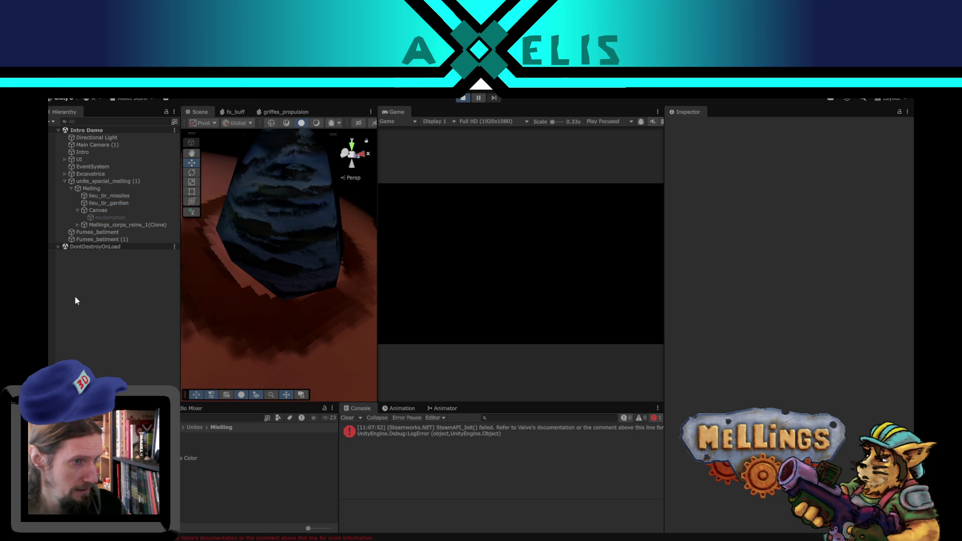
Toggle the exclamation object on and off as a test, then start the game with Démarrer
left_click(58, 247)
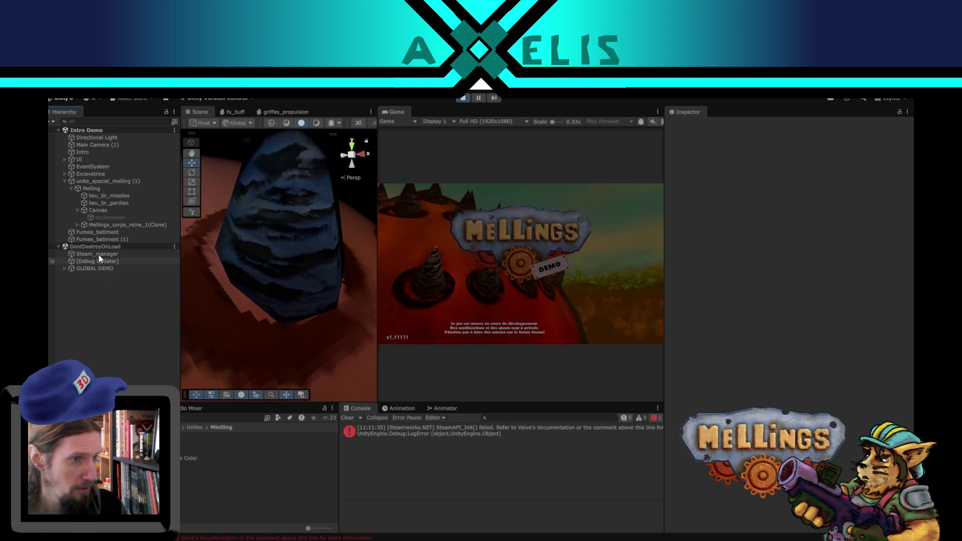
double_click(109, 218)
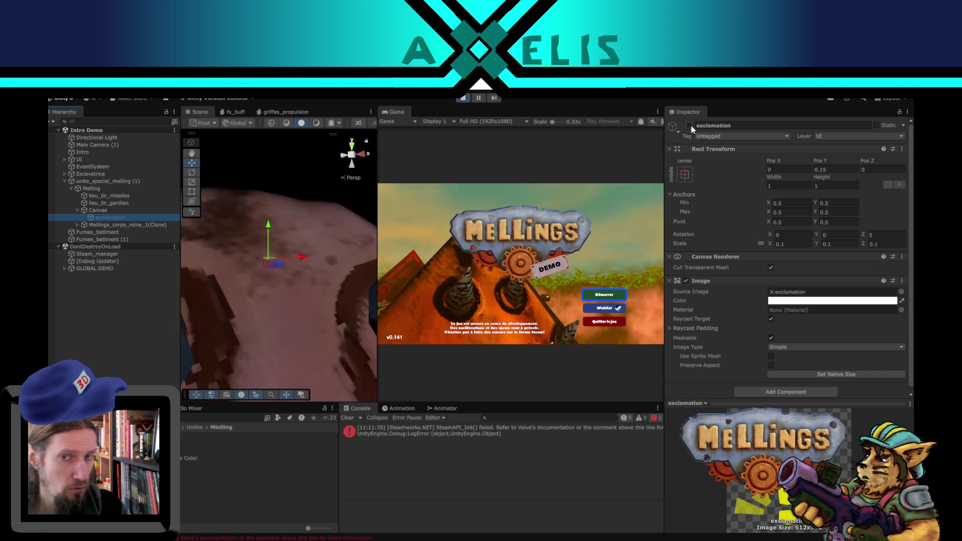
left_click(690, 125)
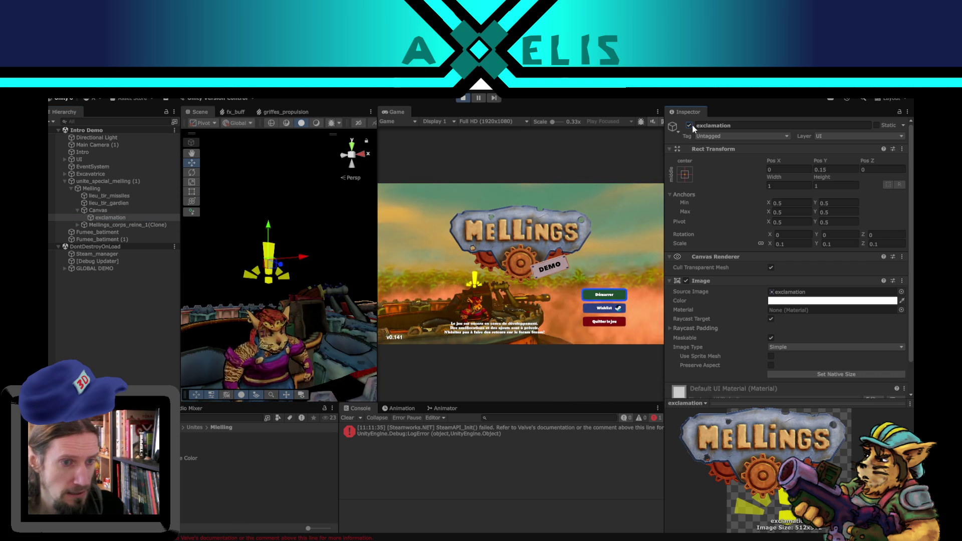
left_click(691, 125)
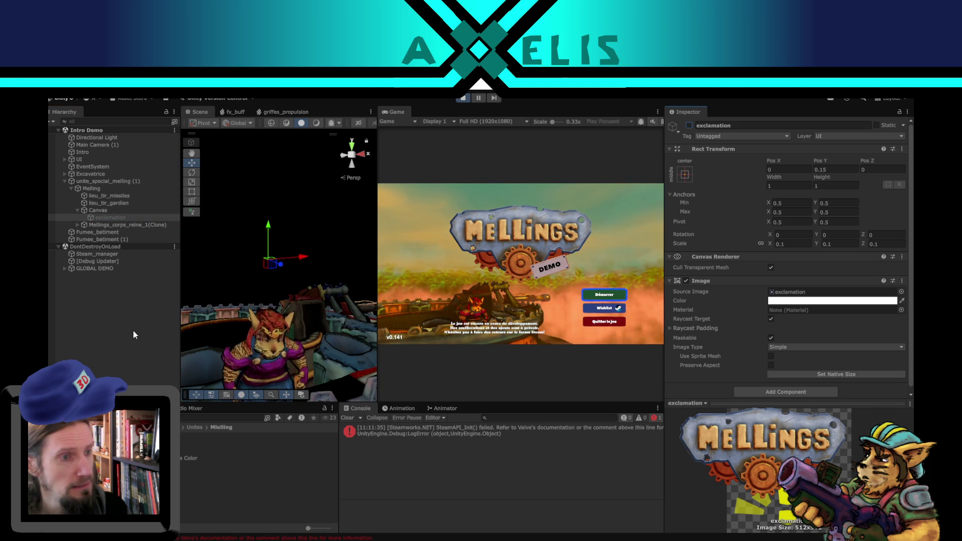
left_click(606, 297)
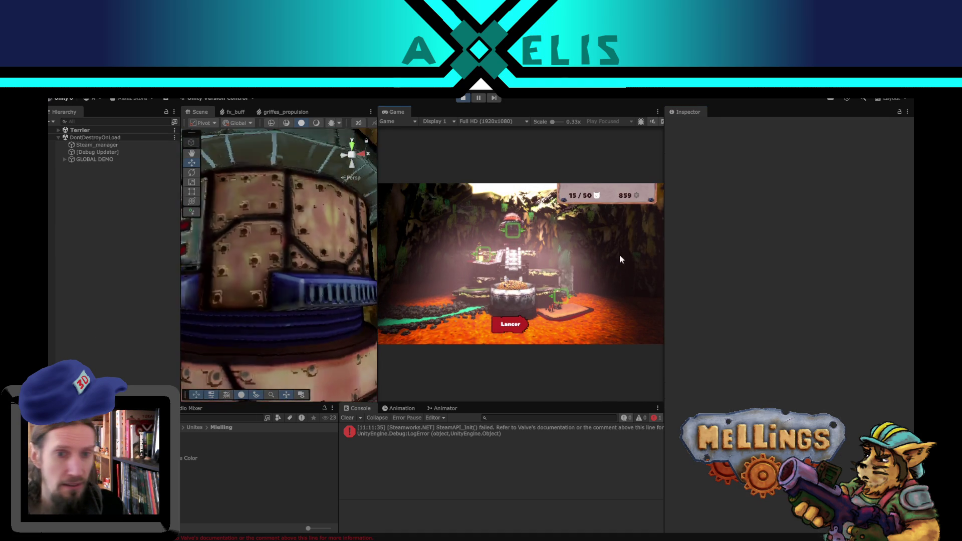
Launch the Jungle mission, play it briefly, then pause and stop the playtest
left_click(501, 326)
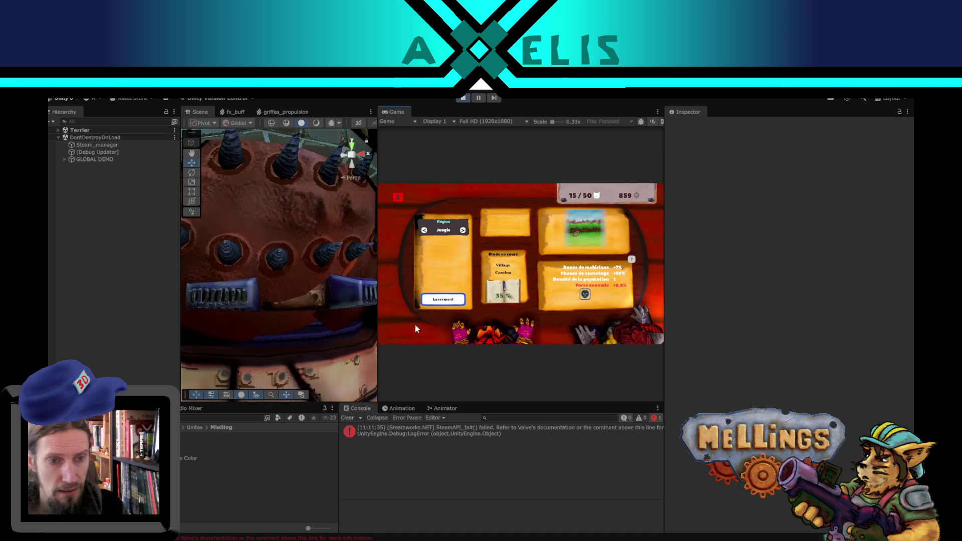
left_click(435, 301)
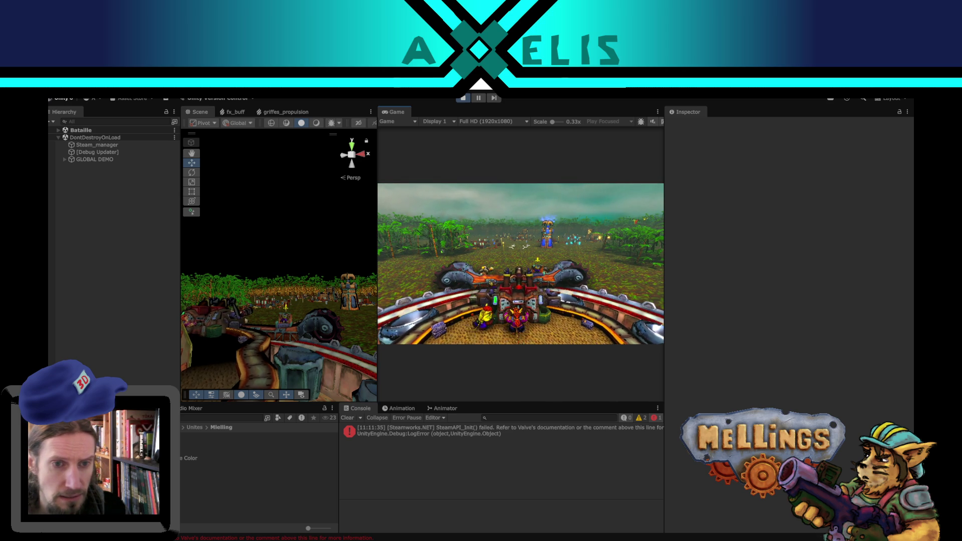
key("Escape")
key("ctrl+p")
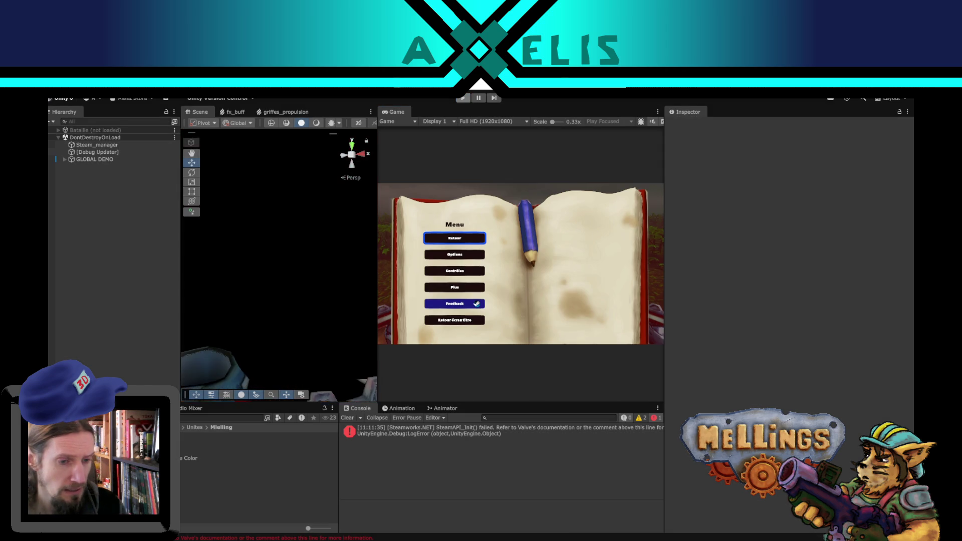
key("alt+Tab")
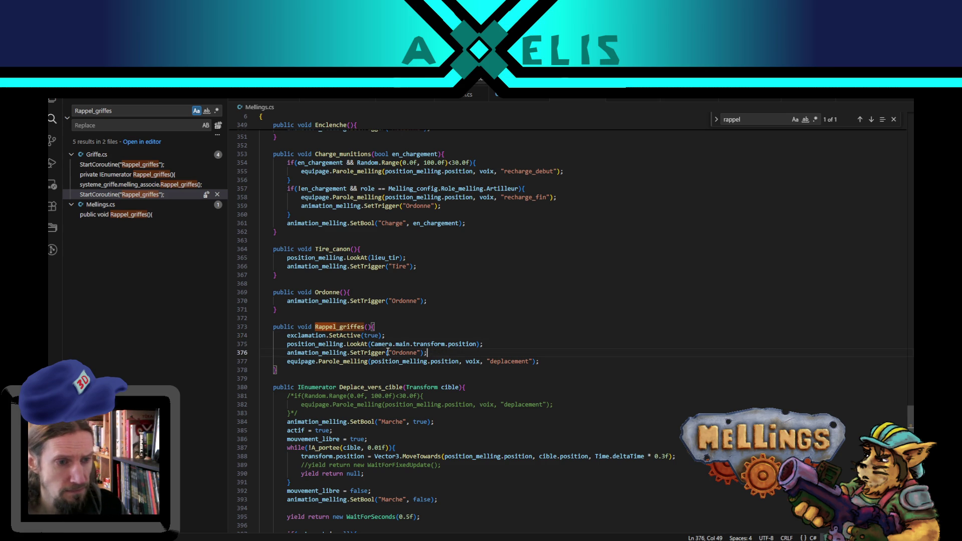
Add an empty private void Fin_rappel_griffes() method after Rappel_griffes
double_click(316, 352)
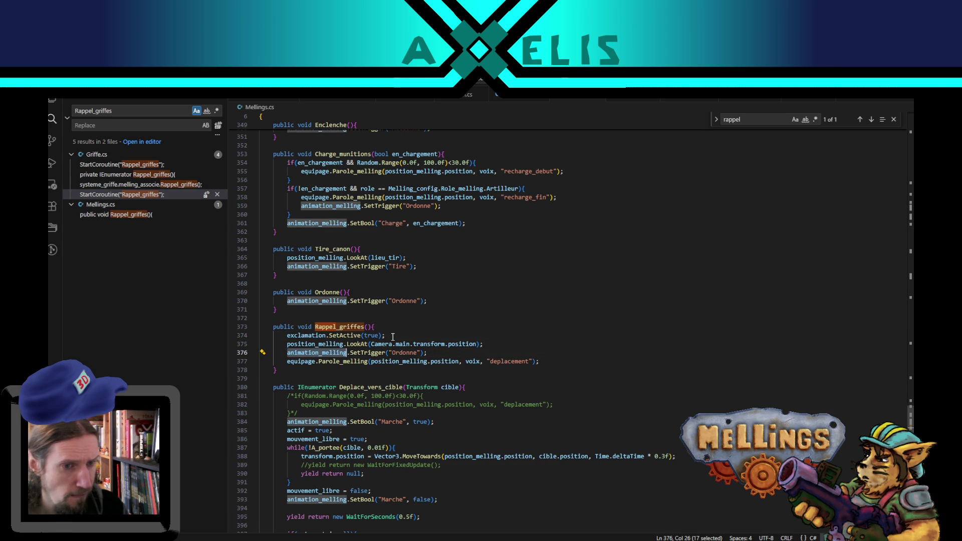
left_click(296, 370)
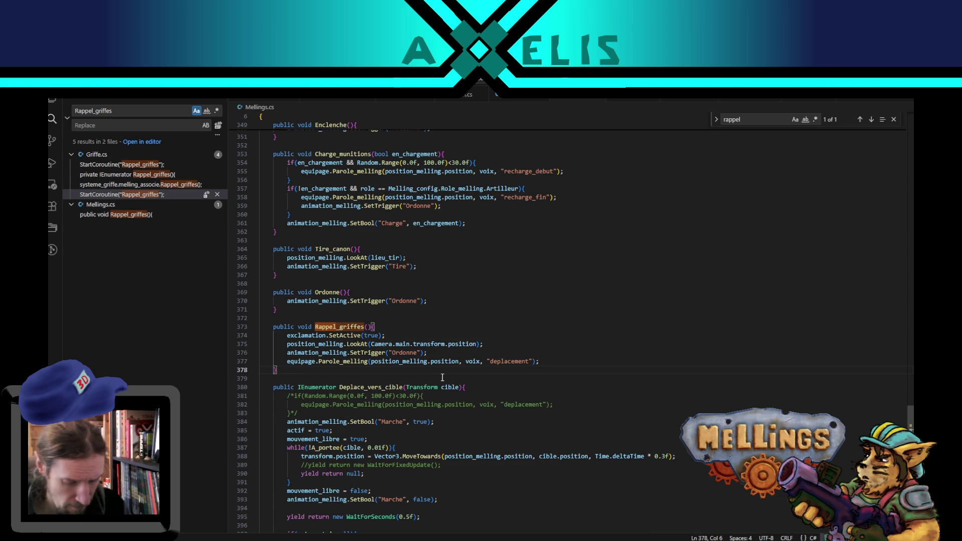
key("Return")
type("private void ")
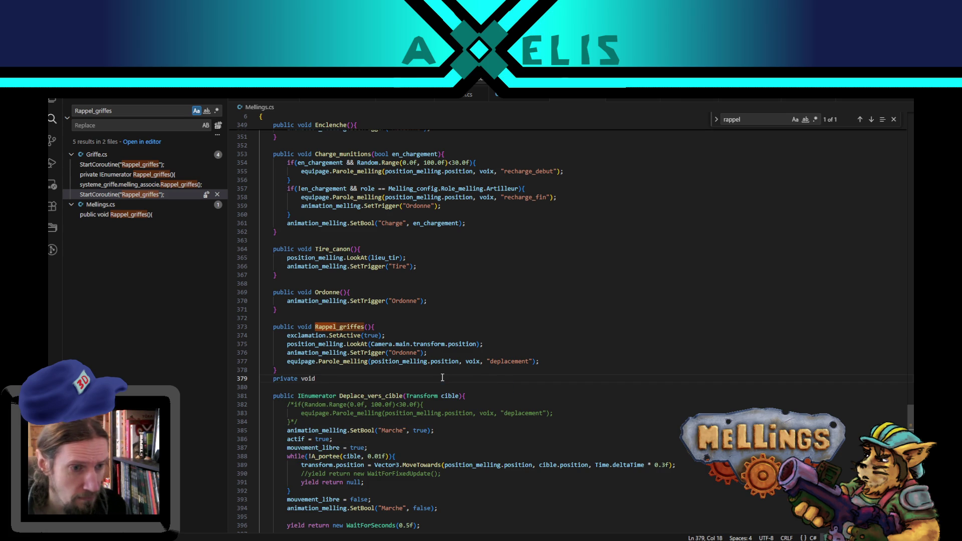
type("Fin_rap")
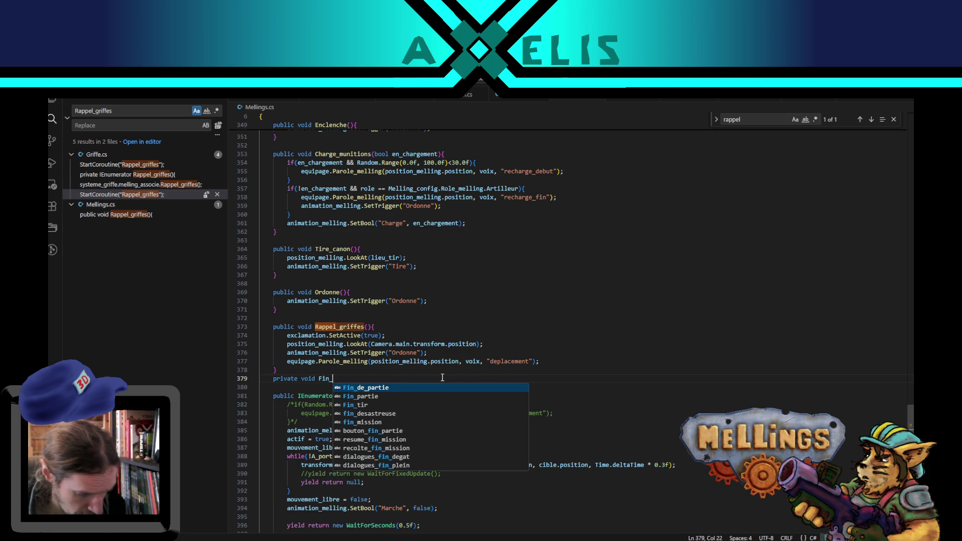
type("pel_gr")
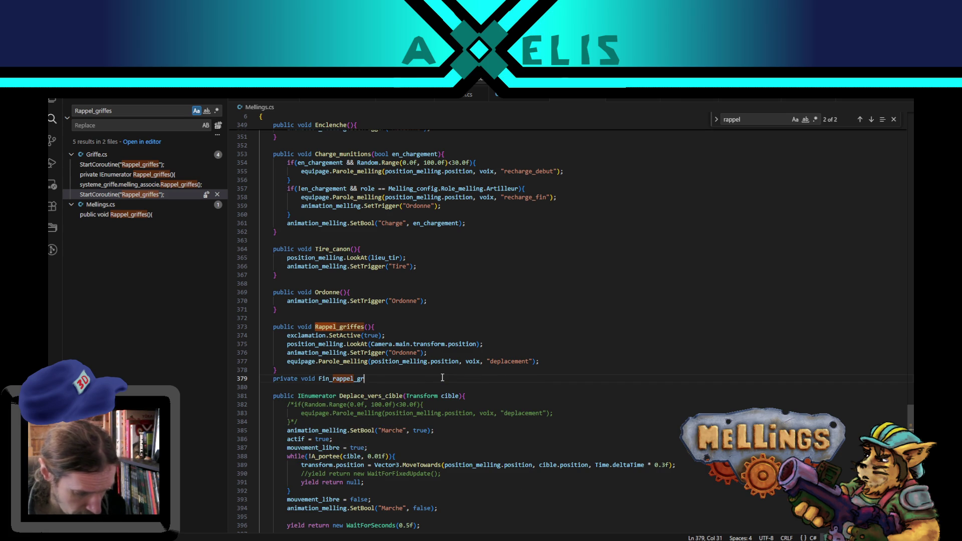
type("iffes(){")
key("Return")
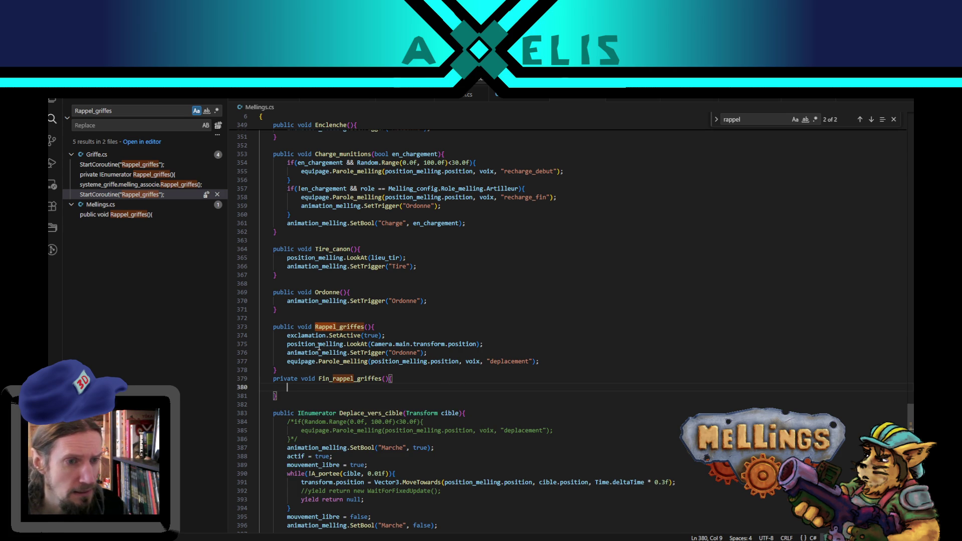
Add Invoke("Fin_rappel_griffes", 2.0f); to the end of Rappel_griffes
left_click(544, 361)
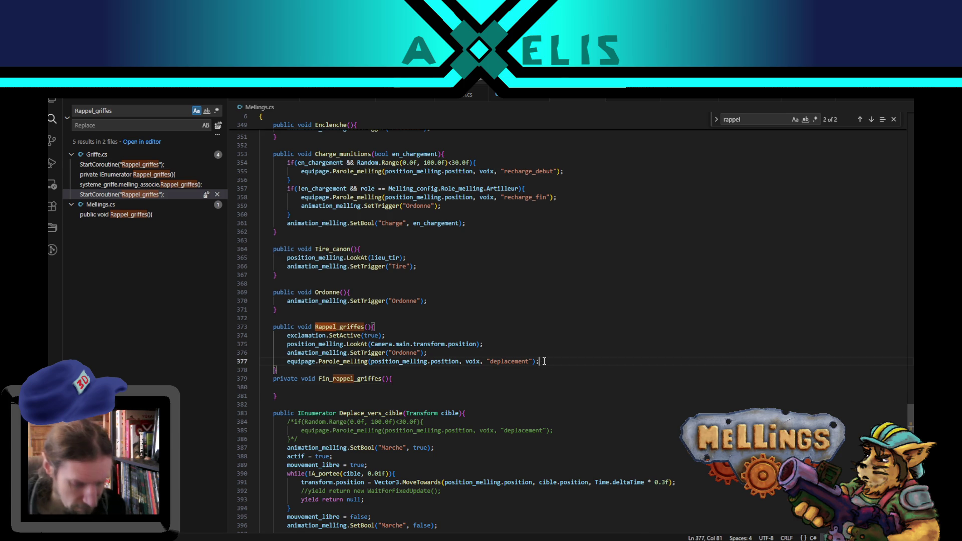
key("Return")
type("Invoke")
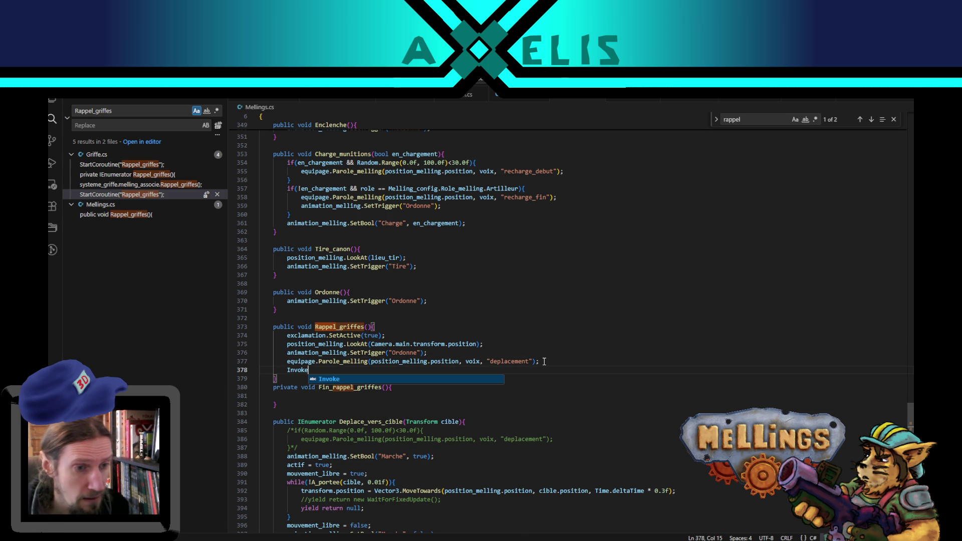
type("(\"")
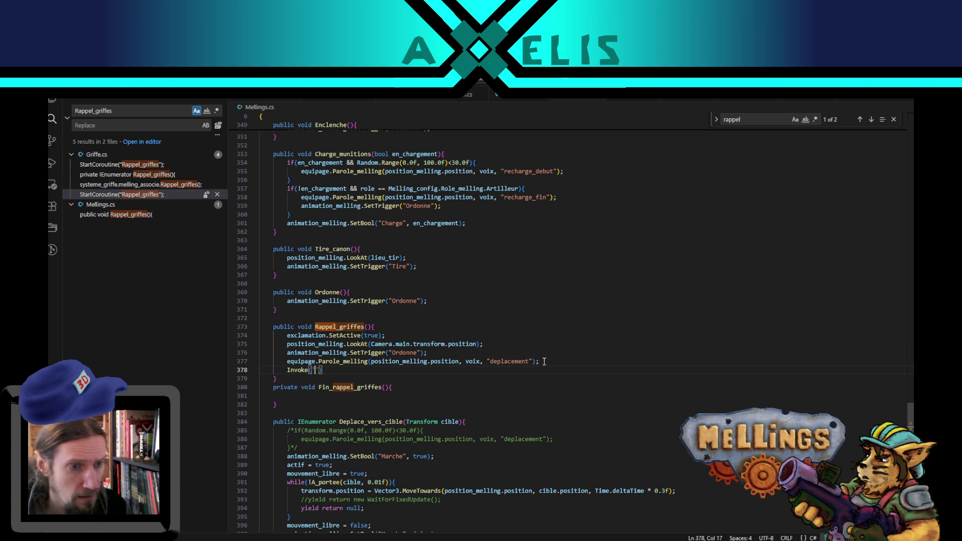
double_click(368, 389)
key("ctrl+c")
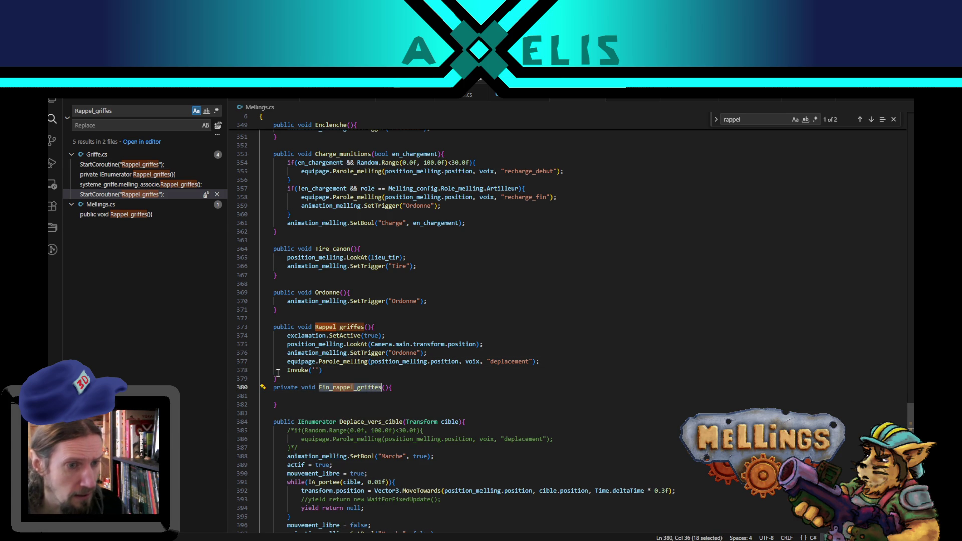
left_click(317, 370)
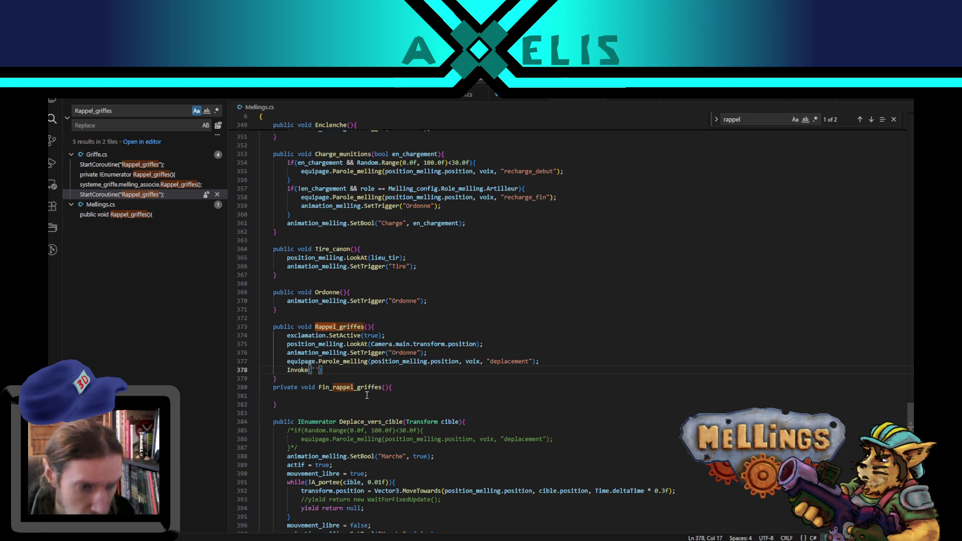
key("BackSpace")
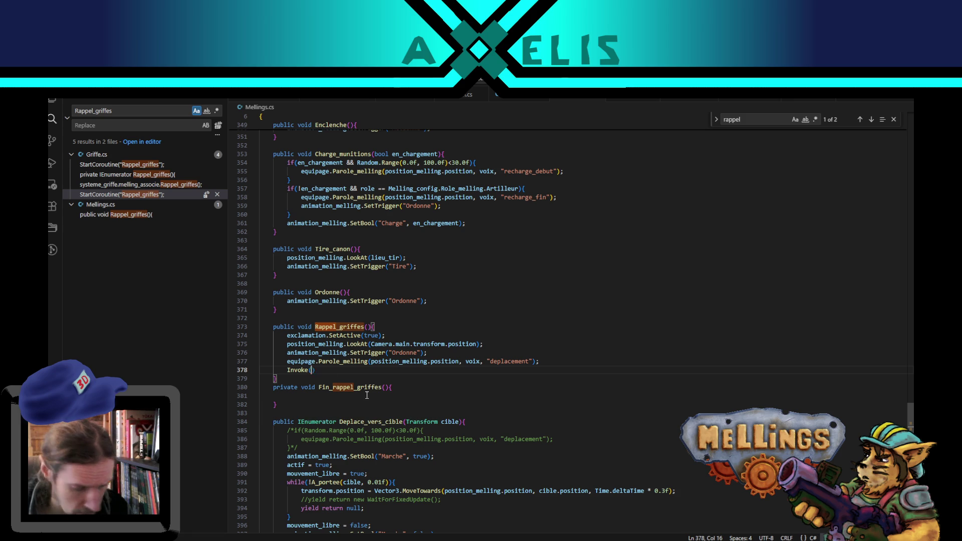
type("\"")
key("ctrl+v")
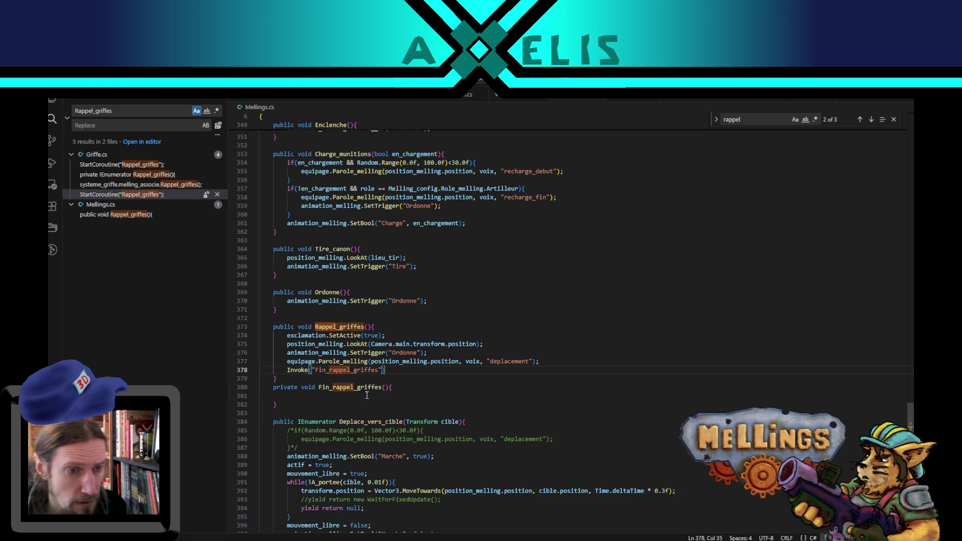
type(", ")
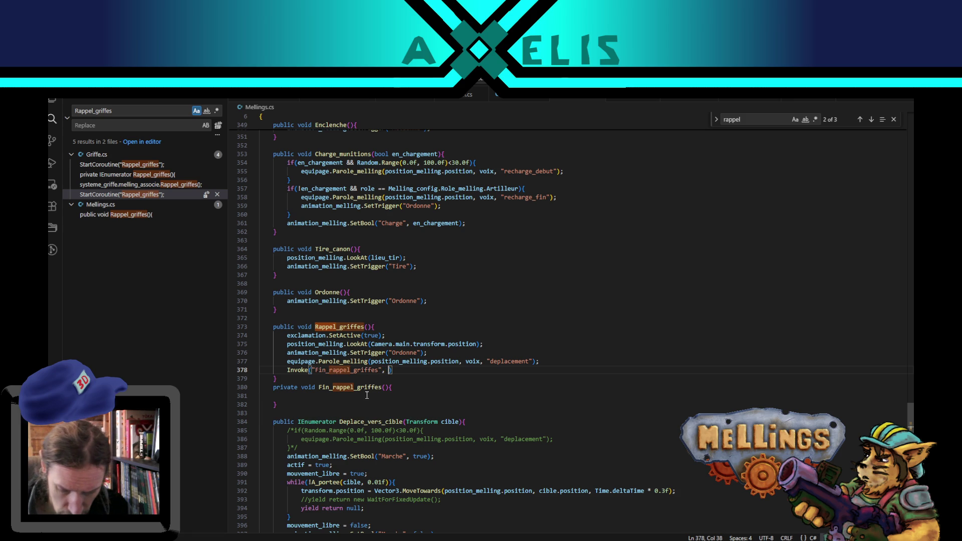
type("1.0f")
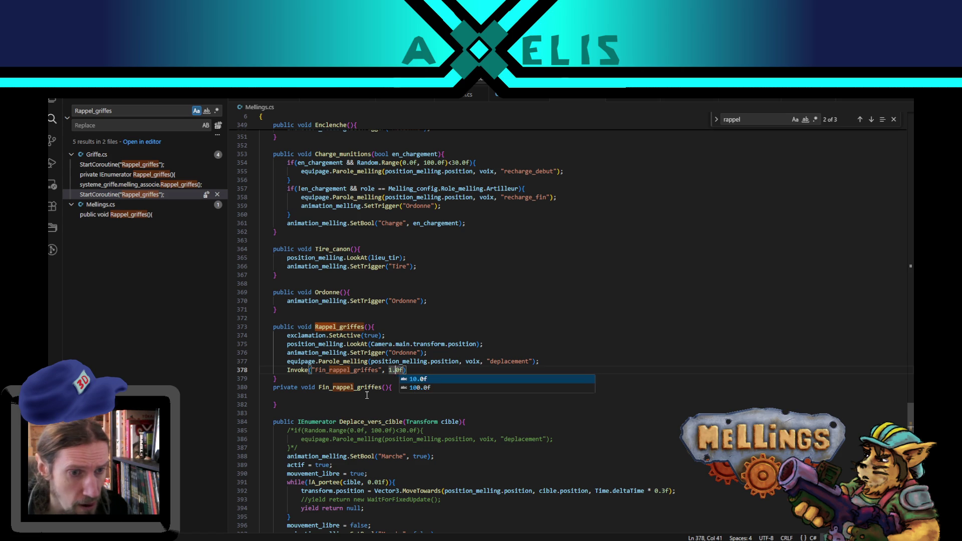
key("BackSpace")
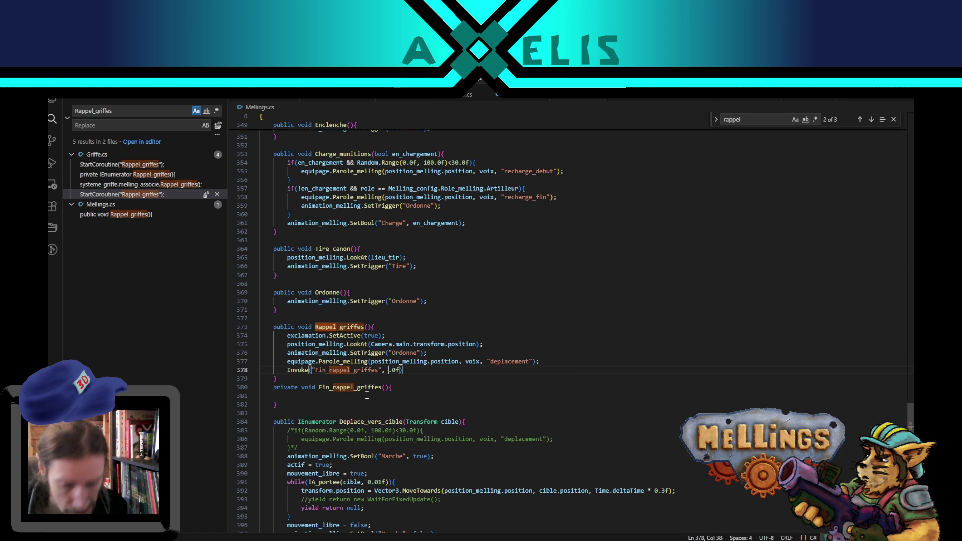
type("2")
key("Tab")
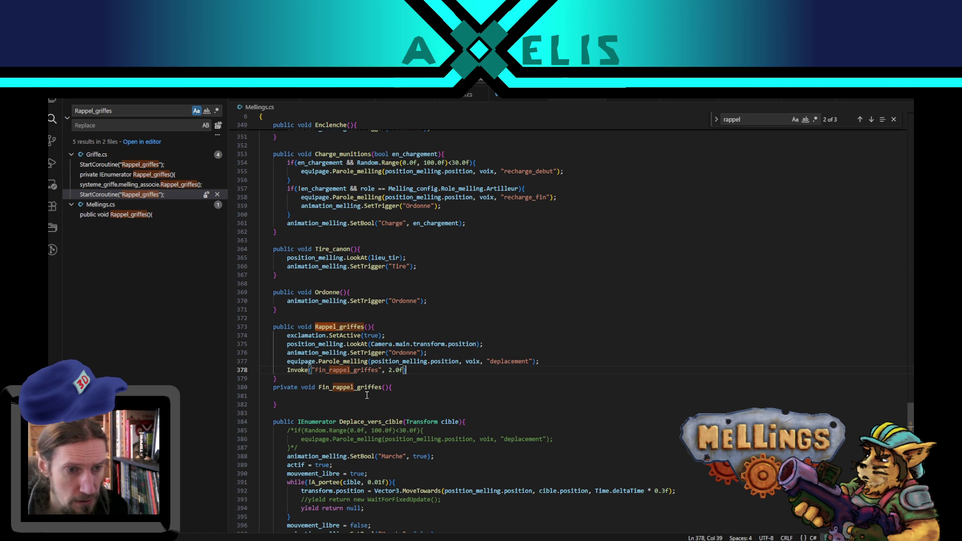
type(");")
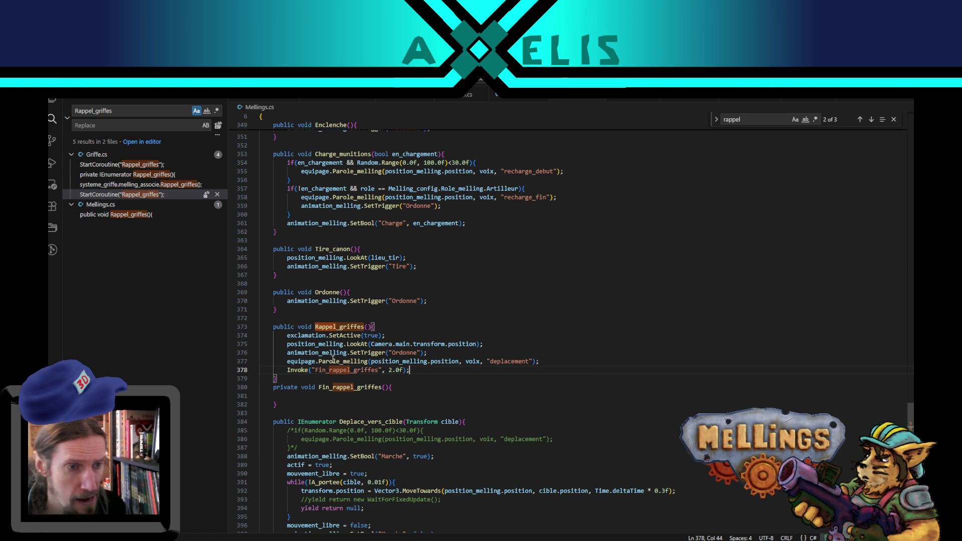
Copy the exclamation SetActive and LookAt lines into Fin_rappel_griffes, changing true to false
left_click(321, 336)
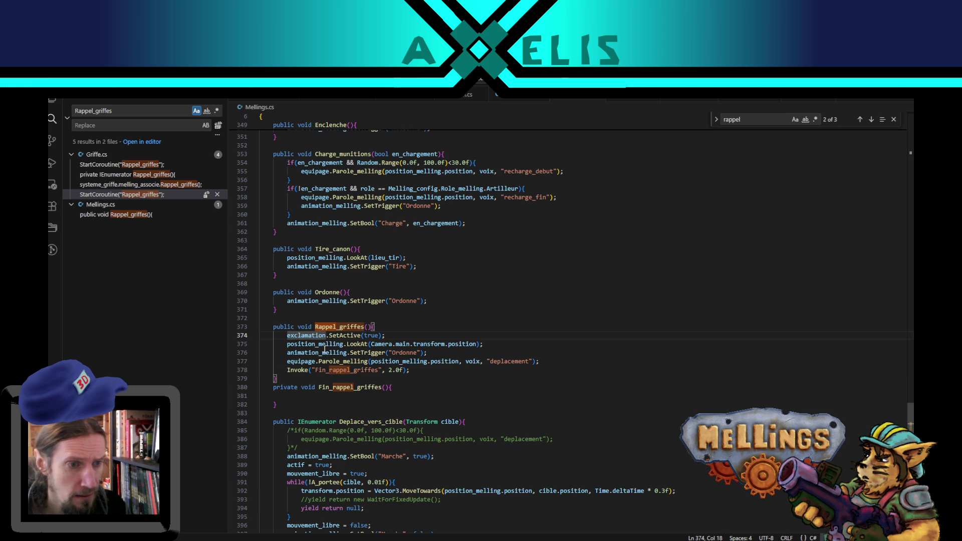
left_click(355, 345, "shift")
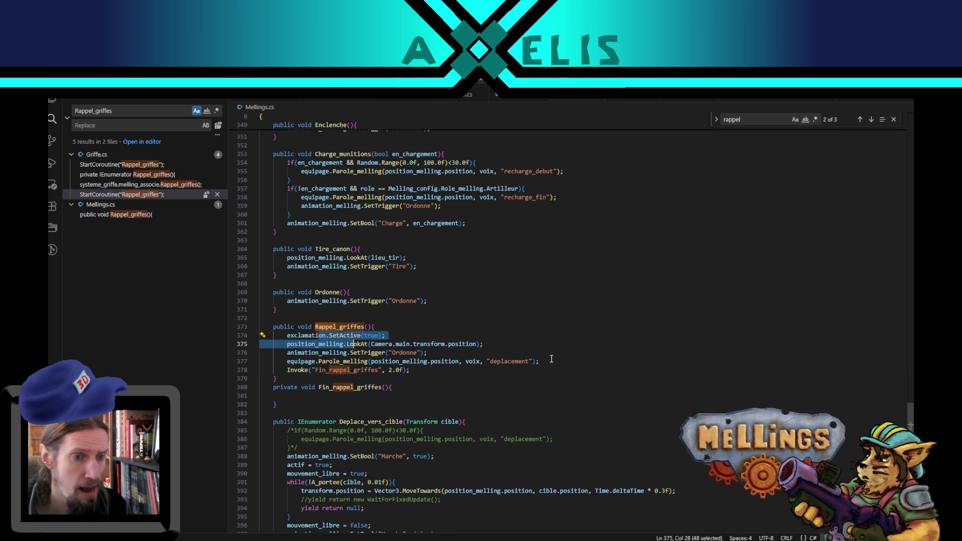
key("shift+alt+Down")
key("alt+Down")
key("alt+Down")
key("alt+Down")
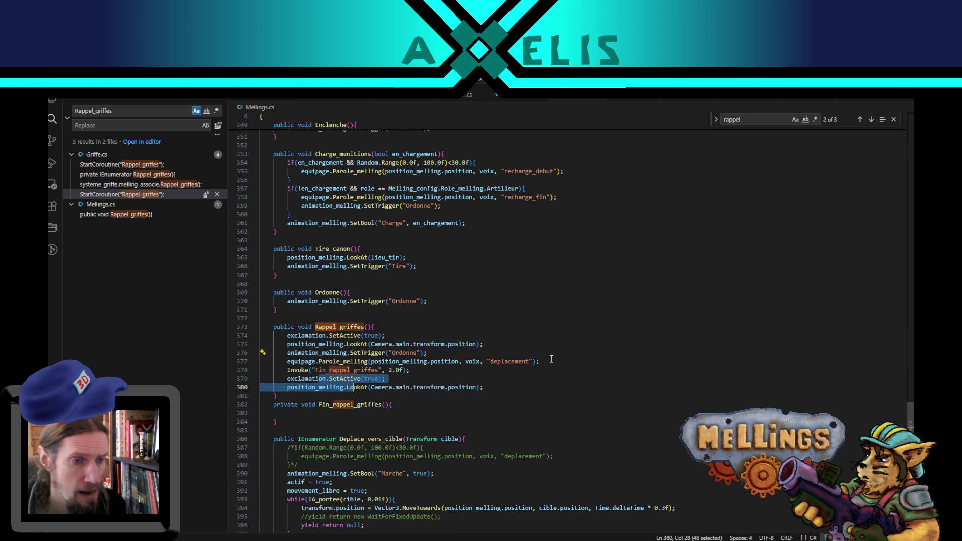
key("Down")
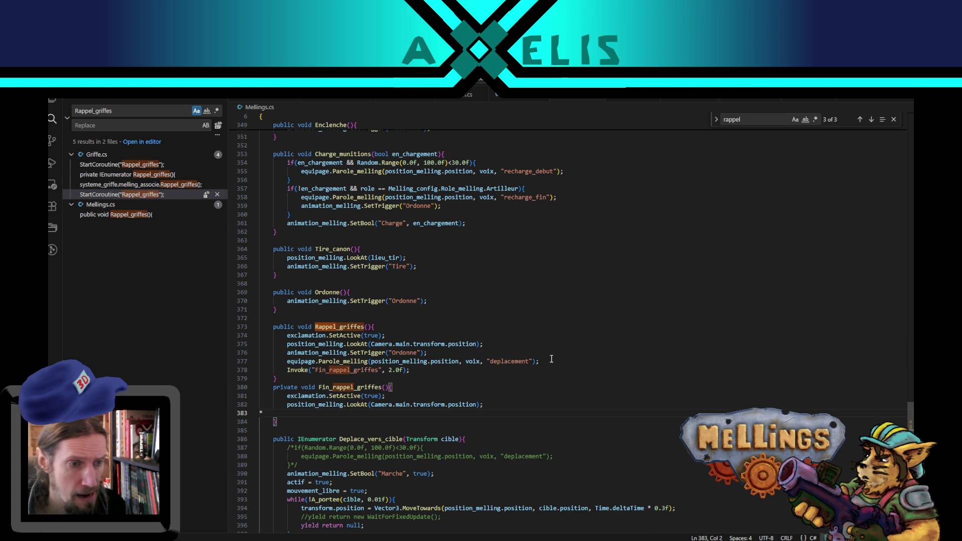
key("BackSpace")
key("BackSpace")
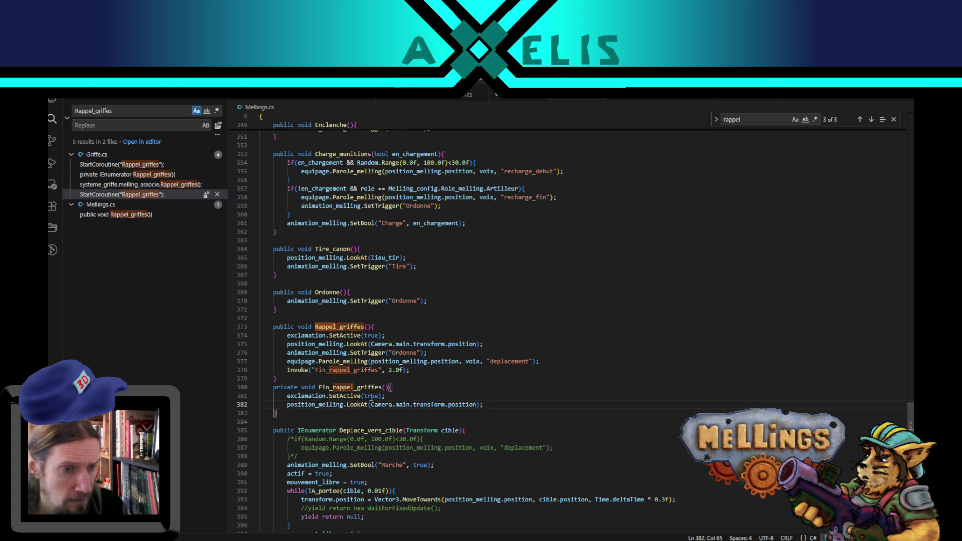
double_click(377, 396)
type("false")
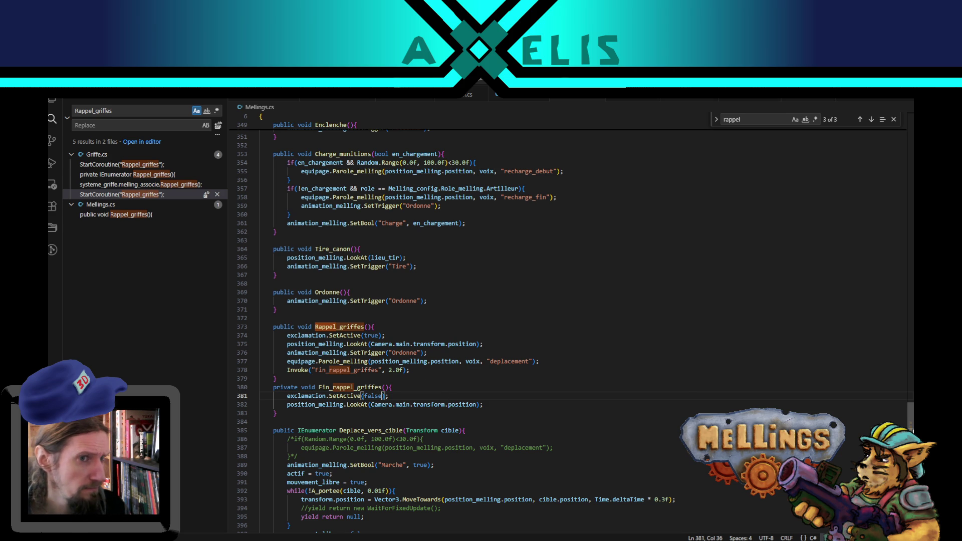
scroll(911, 416, "up", 4)
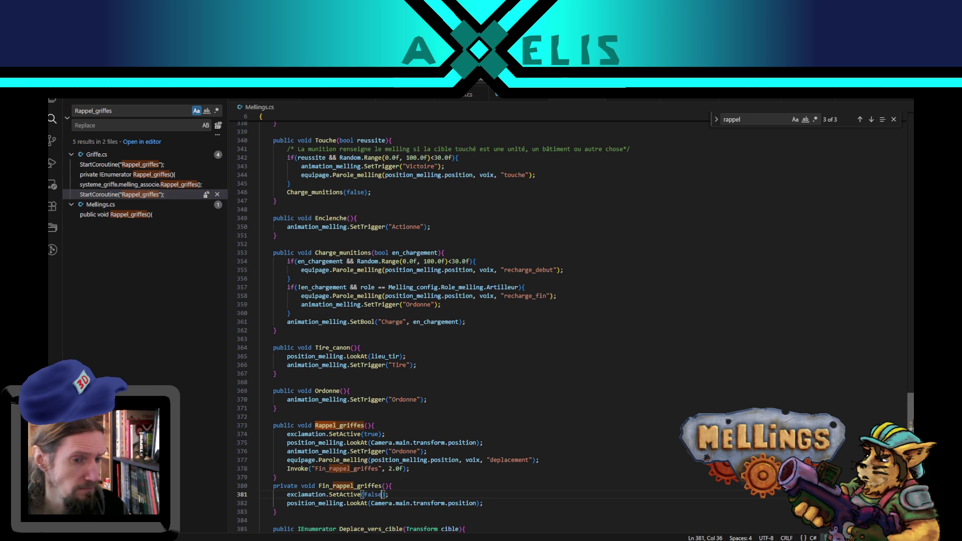
scroll(911, 416, "down", 2)
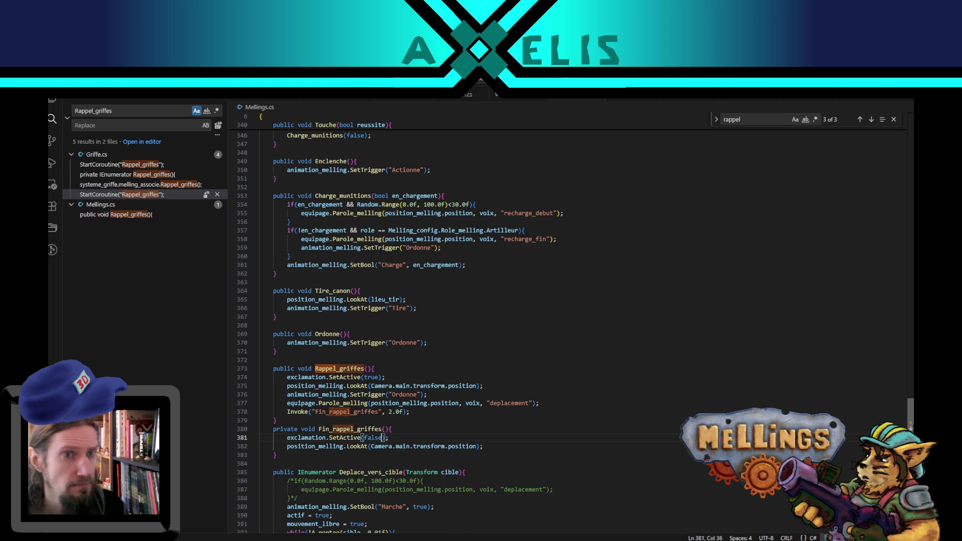
Search Mellings.cs for position_melling
double_click(308, 447)
key("ctrl+f")
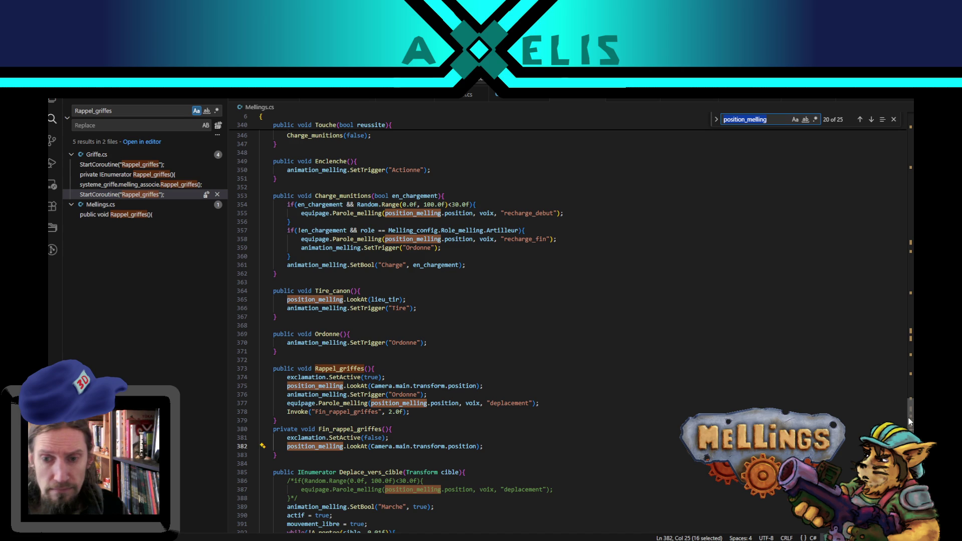
left_click_drag(911, 421, 912, 140)
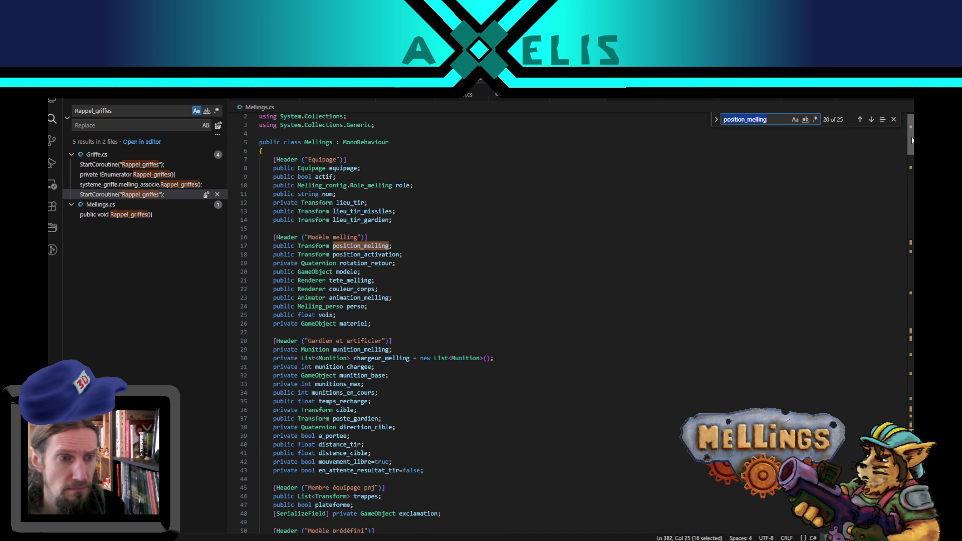
Step through the position_activation matches, then search the file for rotation_retour
double_click(346, 254)
key("ctrl+f")
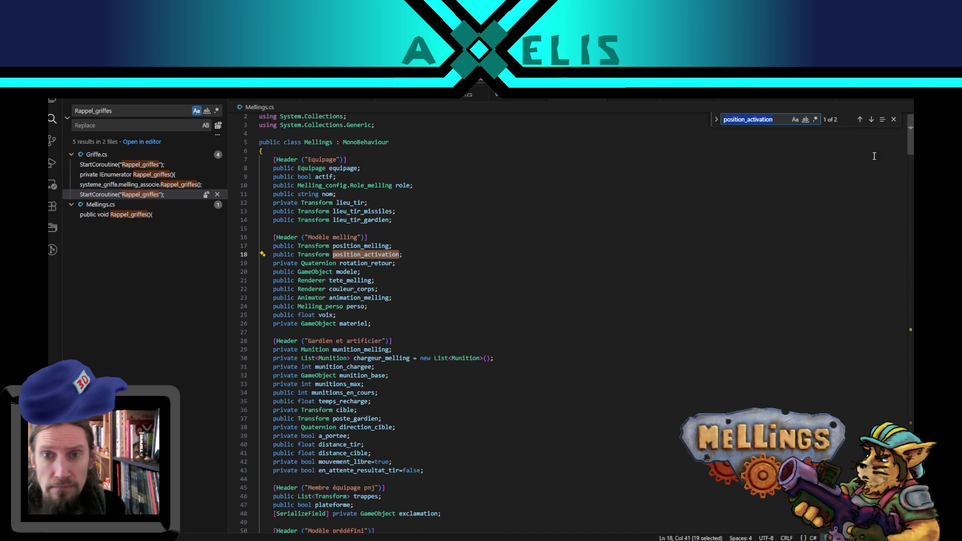
left_click(871, 120)
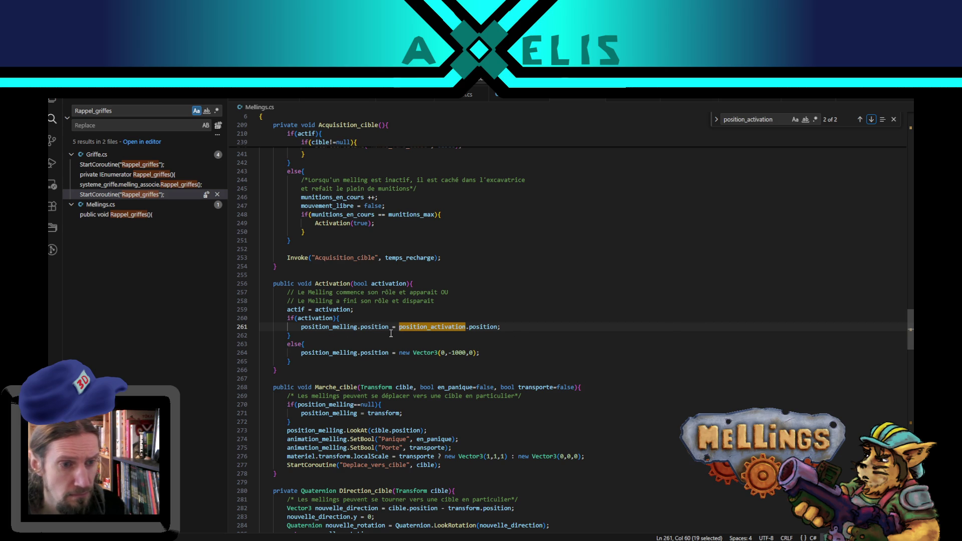
scroll(727, 369, "up", 7)
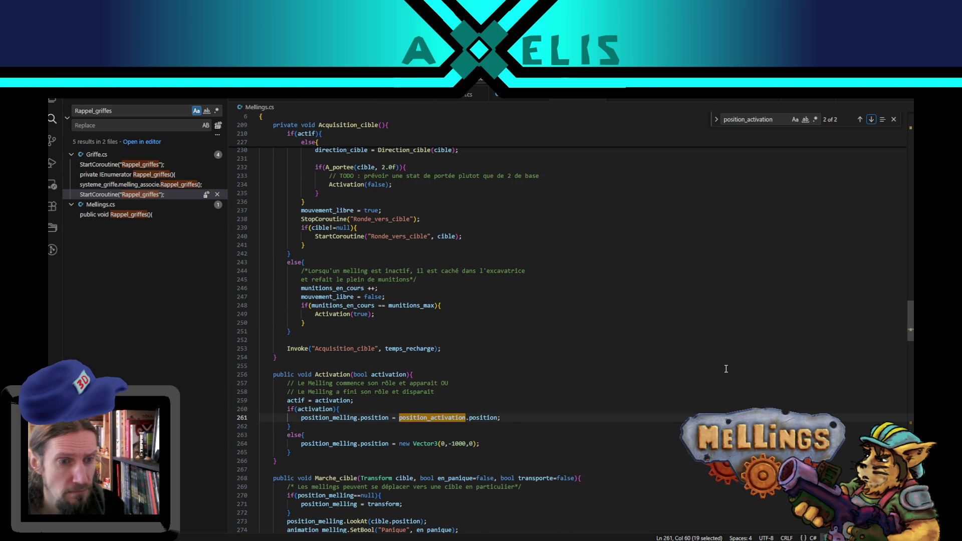
left_click(864, 118)
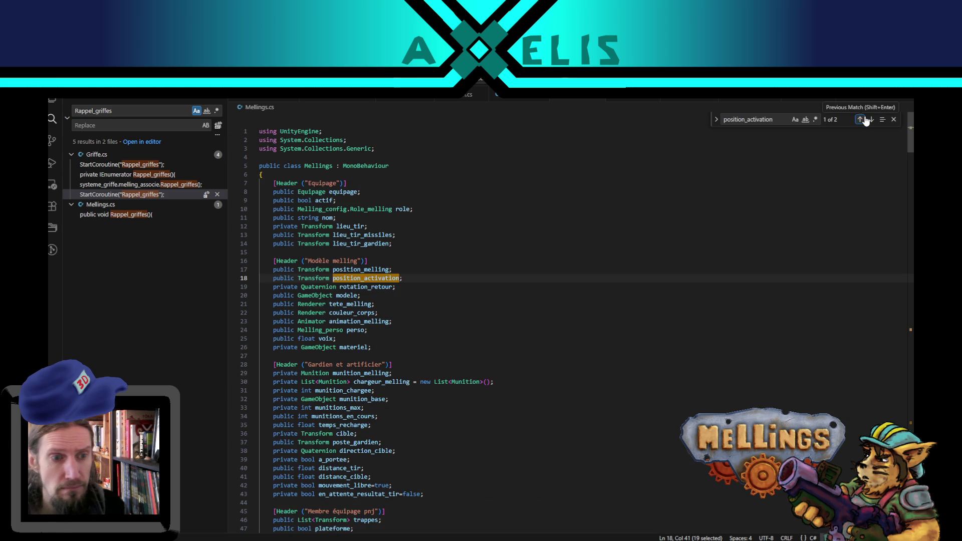
left_click(865, 119)
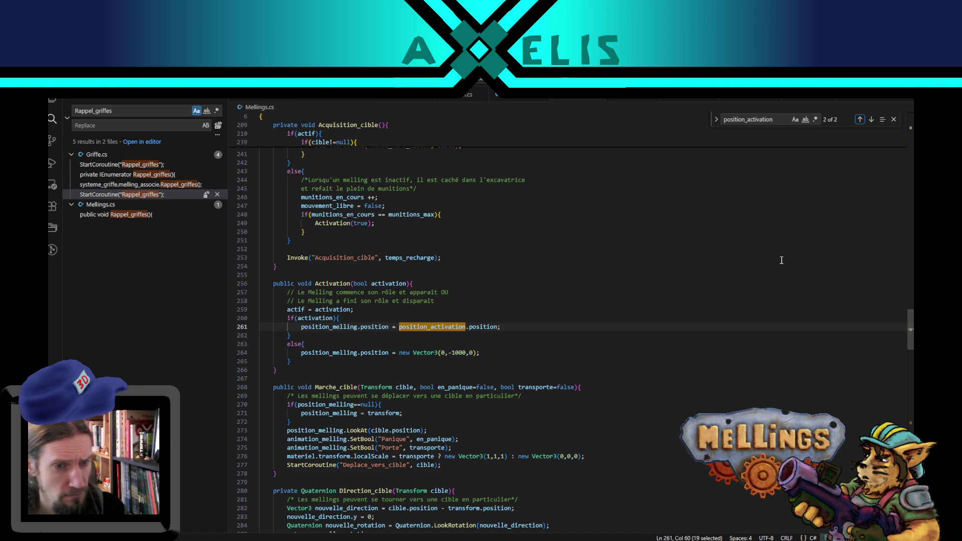
left_click(860, 119)
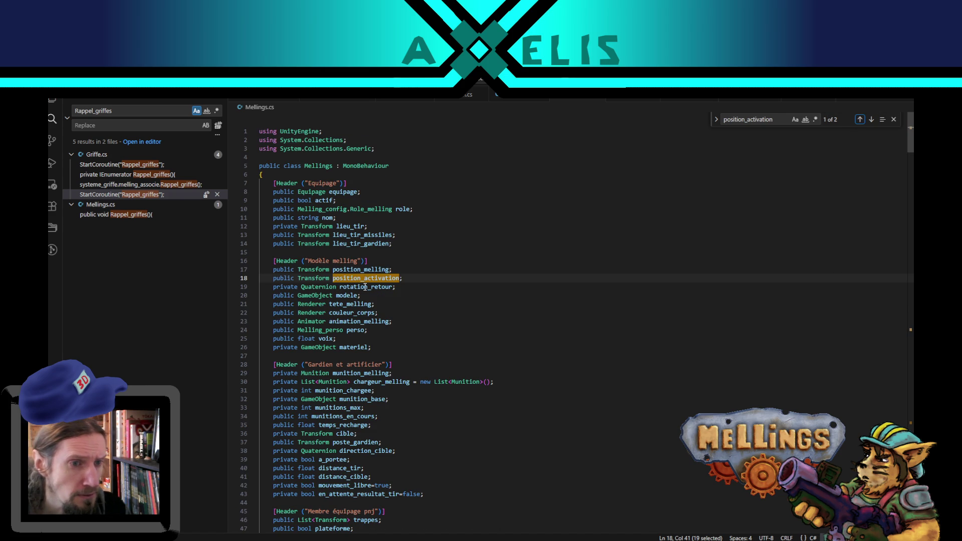
double_click(366, 287)
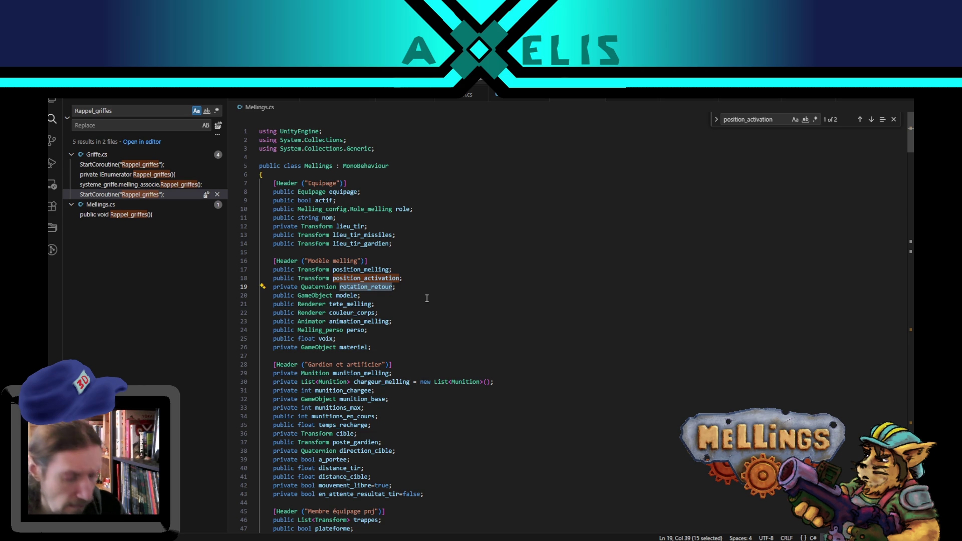
key("ctrl+f")
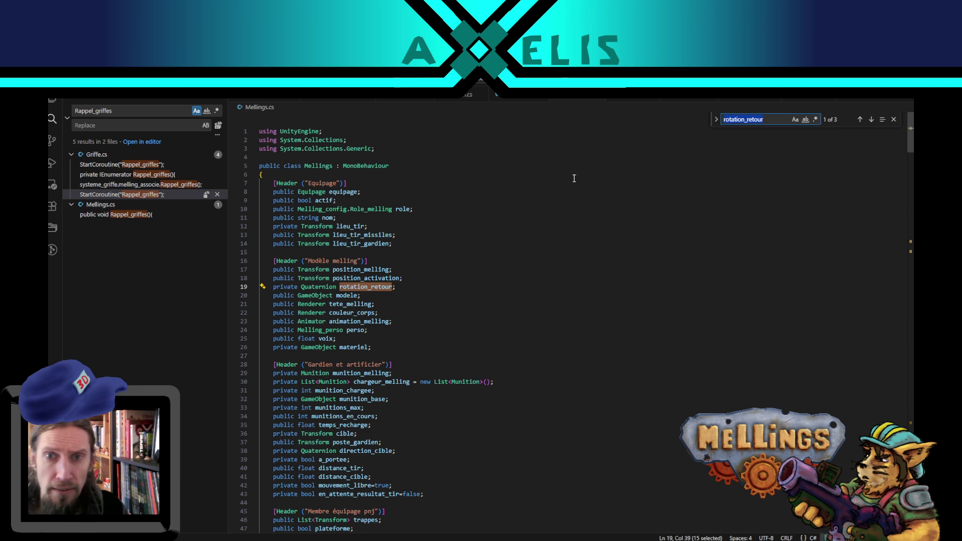
left_click(872, 120)
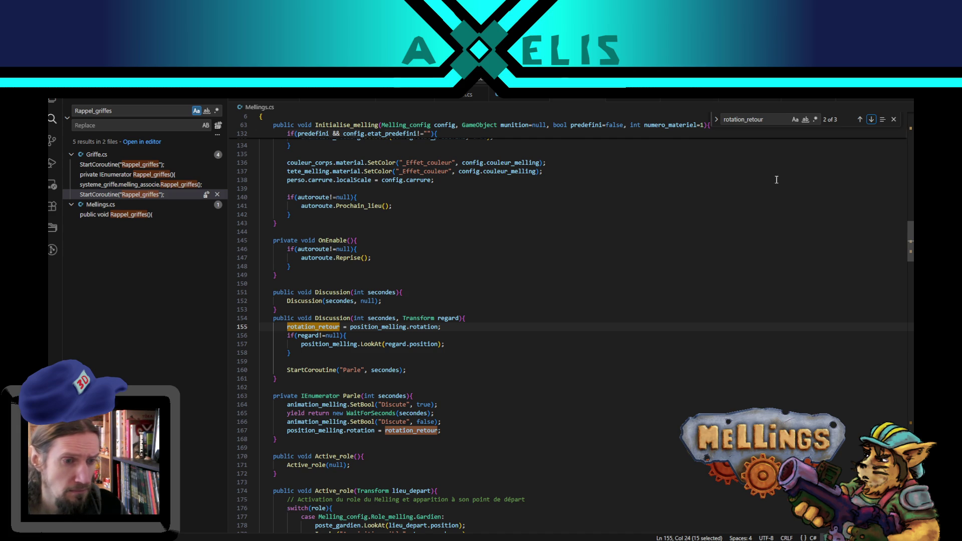
scroll(345, 335, "down", 3)
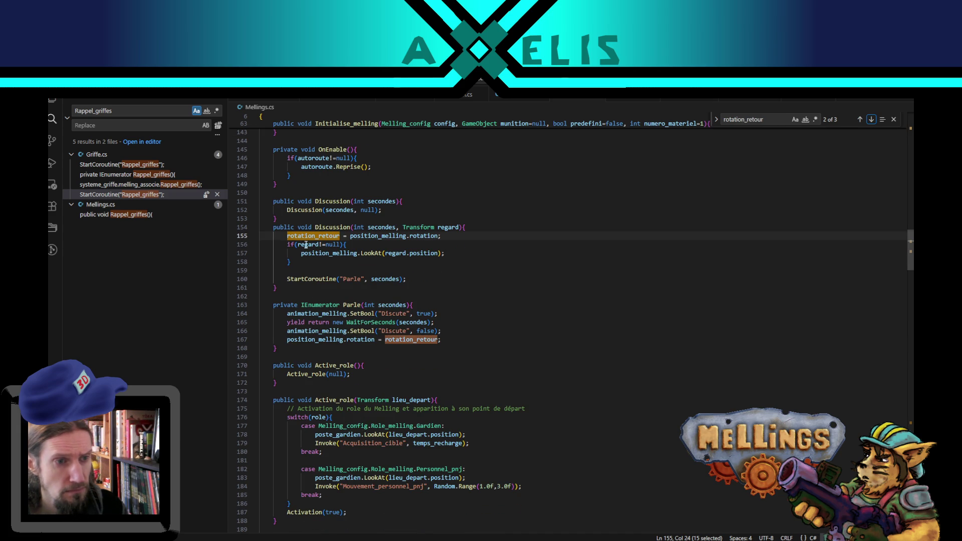
left_click_drag(306, 340, 441, 340)
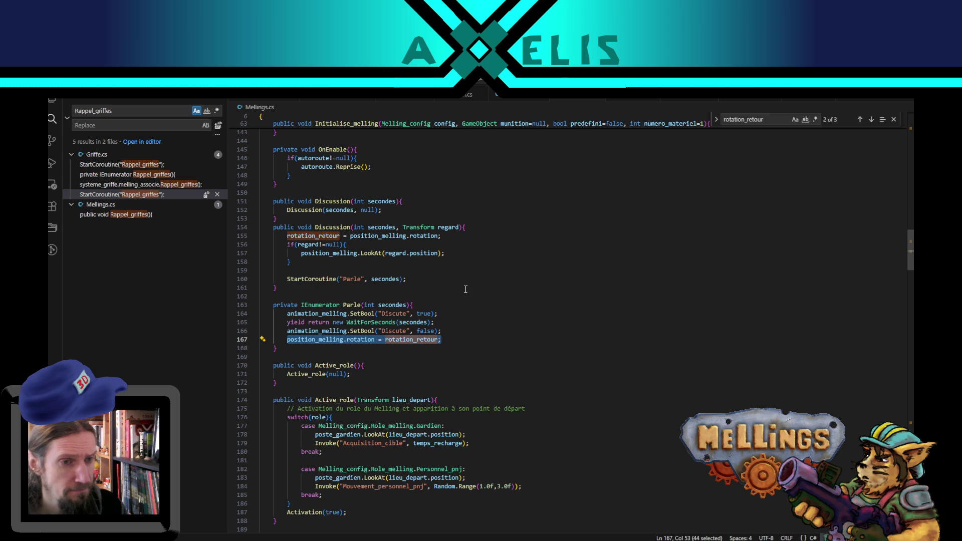
left_click_drag(288, 235, 441, 235)
scroll(558, 303, "down", 15)
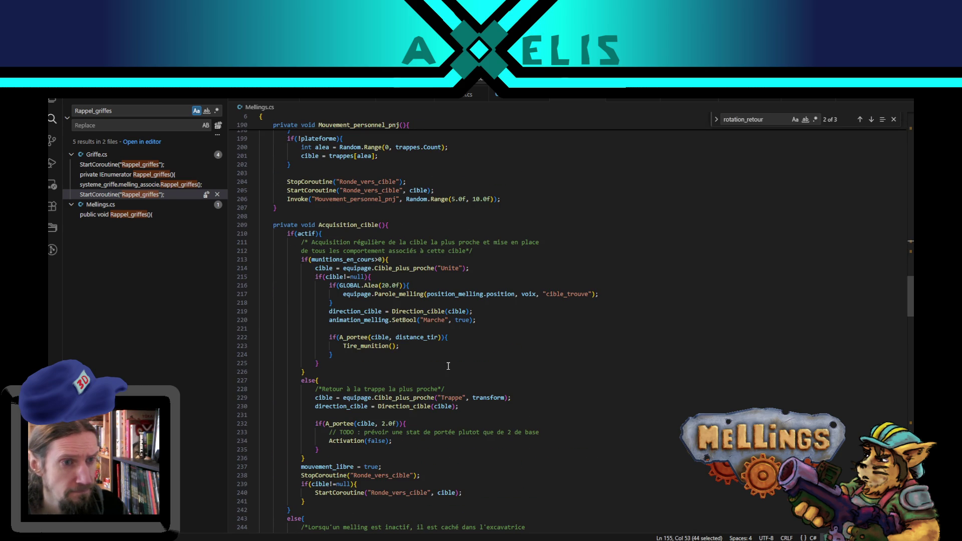
scroll(448, 366, "down", 10)
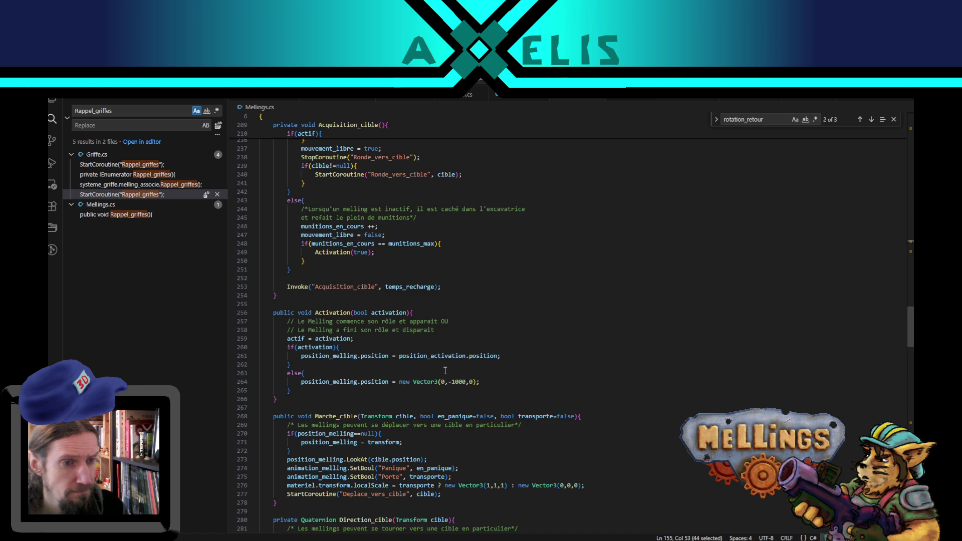
scroll(445, 371, "down", 6)
scroll(443, 372, "up", 5)
scroll(637, 308, "up", 10)
scroll(637, 309, "up", 10)
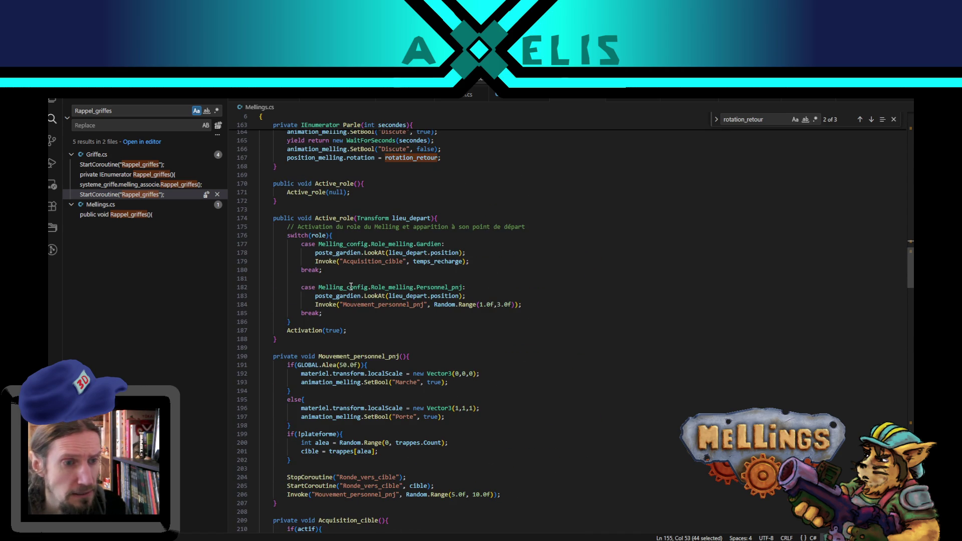
scroll(363, 282, "down", 17)
scroll(434, 401, "down", 10)
scroll(437, 419, "down", 9)
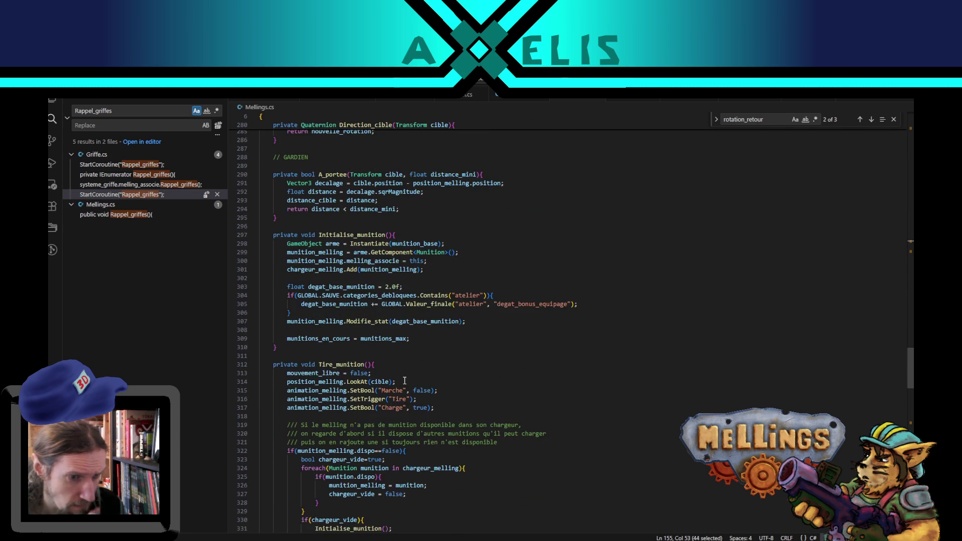
scroll(405, 377, "down", 15)
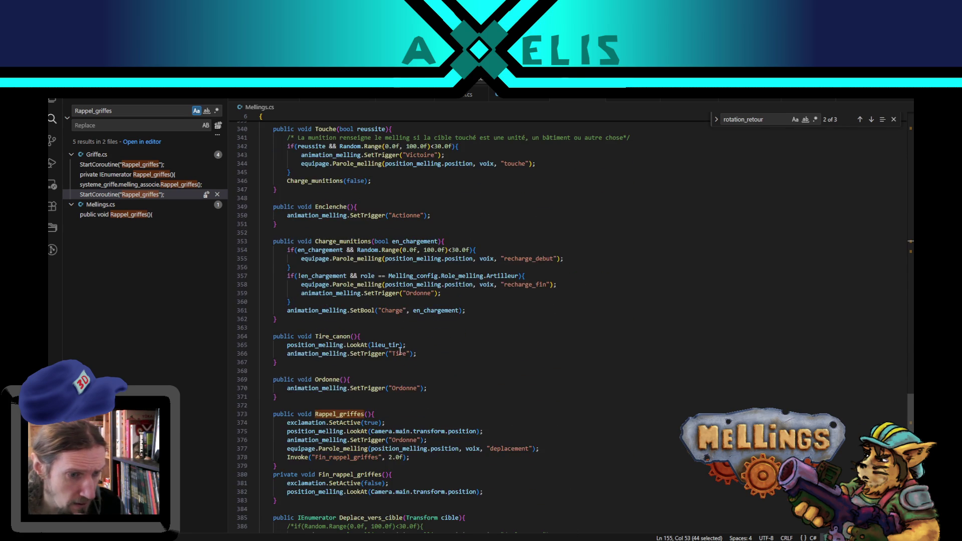
scroll(386, 380, "down", 5)
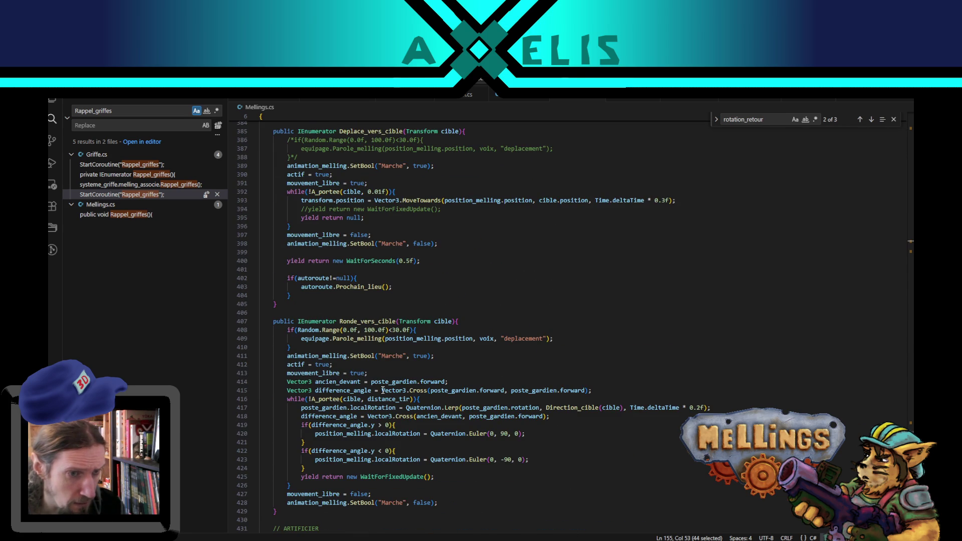
scroll(383, 391, "down", 4)
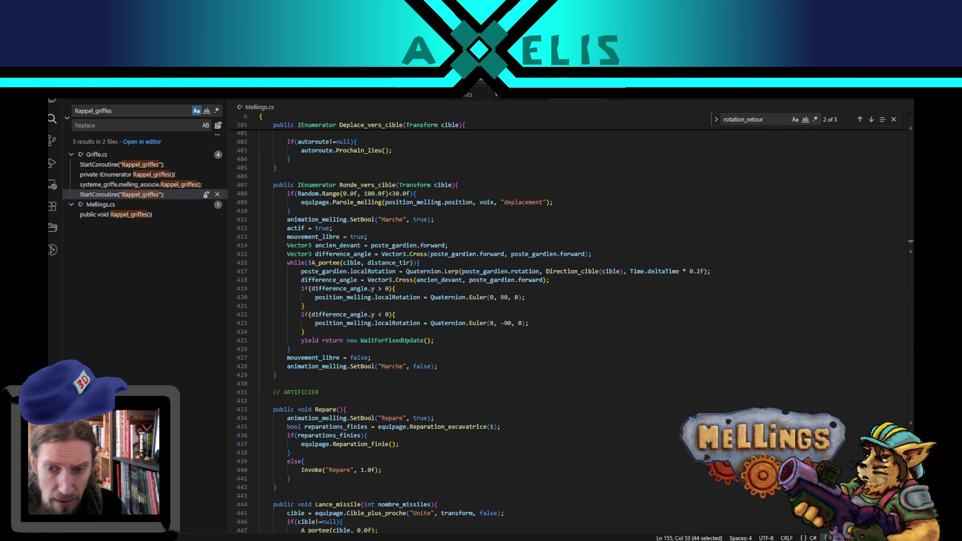
scroll(551, 326, "down", 8)
scroll(551, 326, "up", 20)
Insert 'rotation_retour = position_melling.rotation;' into Rappel_griffes and paste a copy into Fin_rappel_griffes
double_click(785, 116)
type("rappel_g")
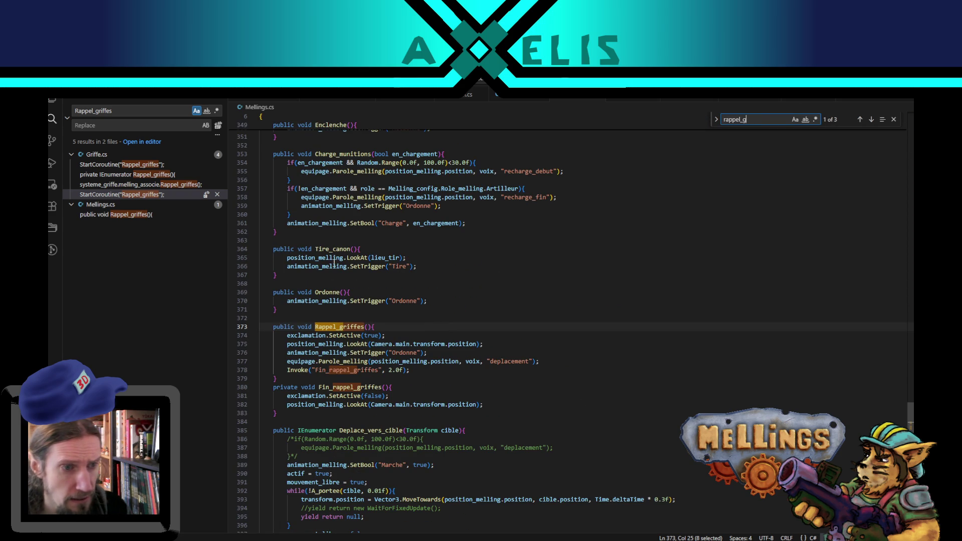
left_click(388, 326)
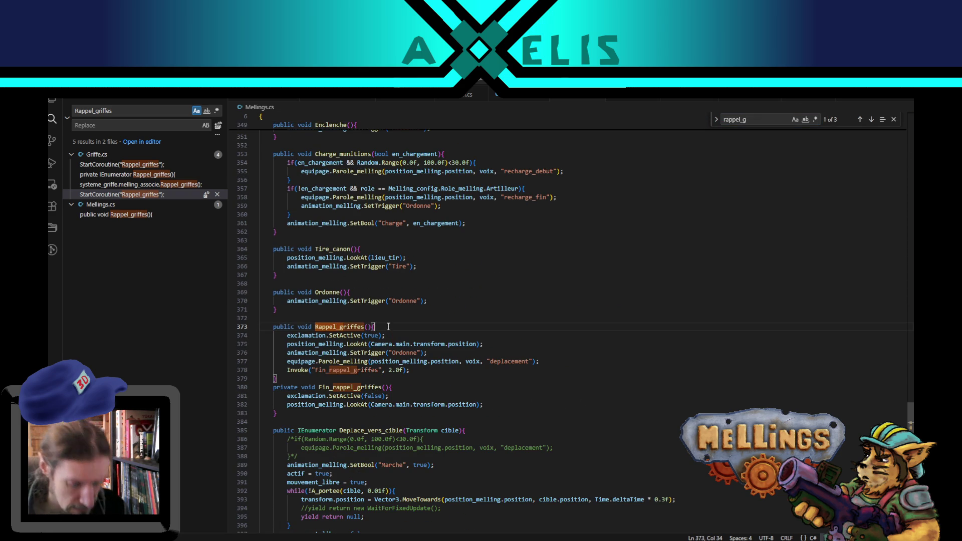
key("Return")
type("rotation_retour = position_melling.rotation;")
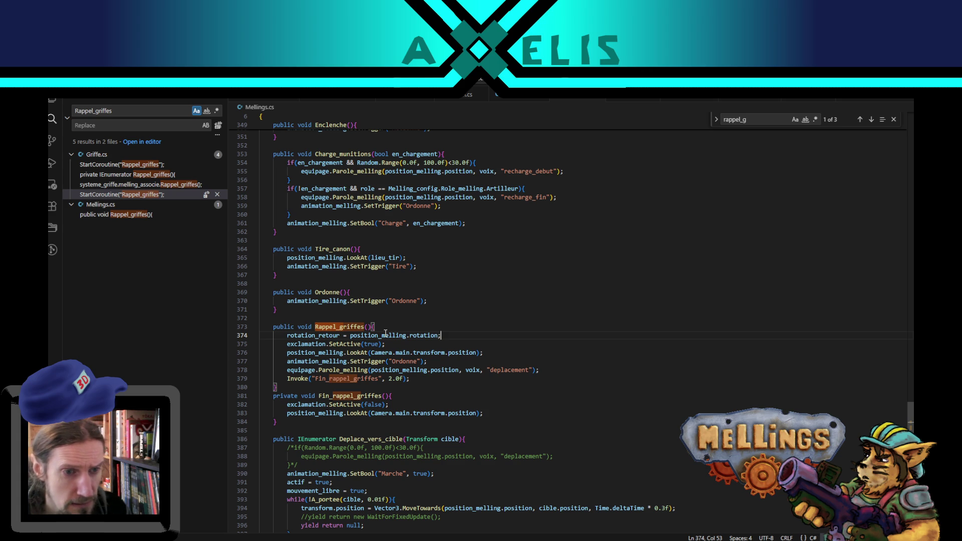
mouse_move(288, 336)
left_mouse_down()
mouse_move(496, 347)
mouse_move(492, 338)
left_mouse_up()
key("ctrl+c")
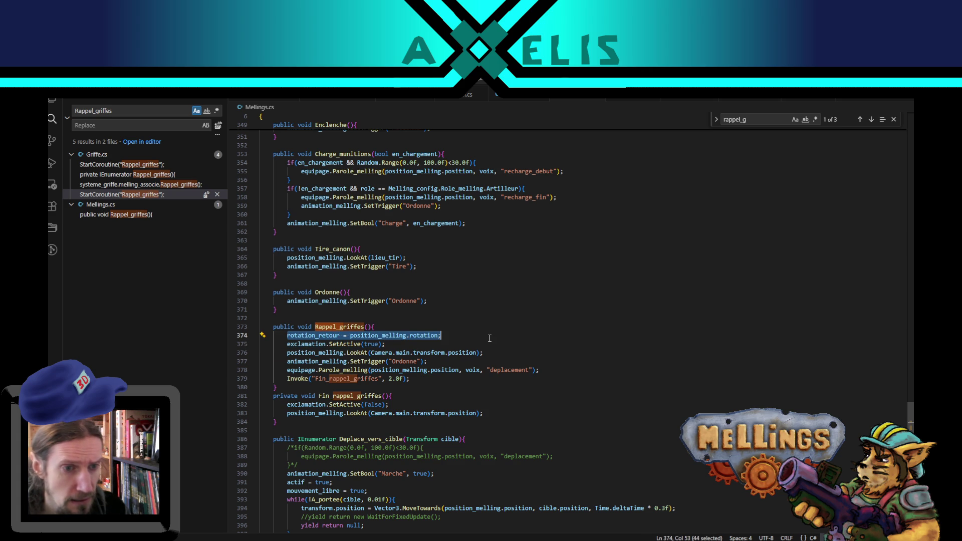
left_click(490, 413)
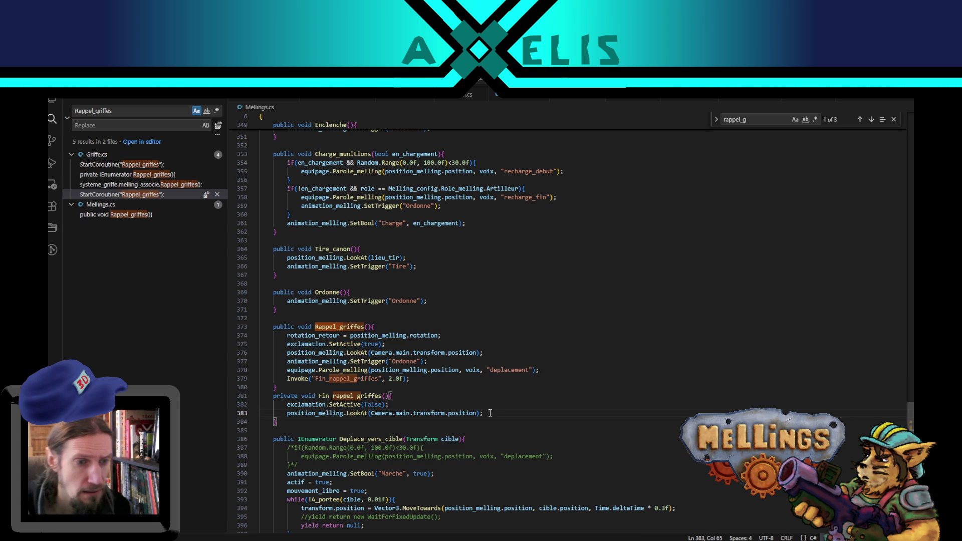
key("Return")
key("ctrl+v")
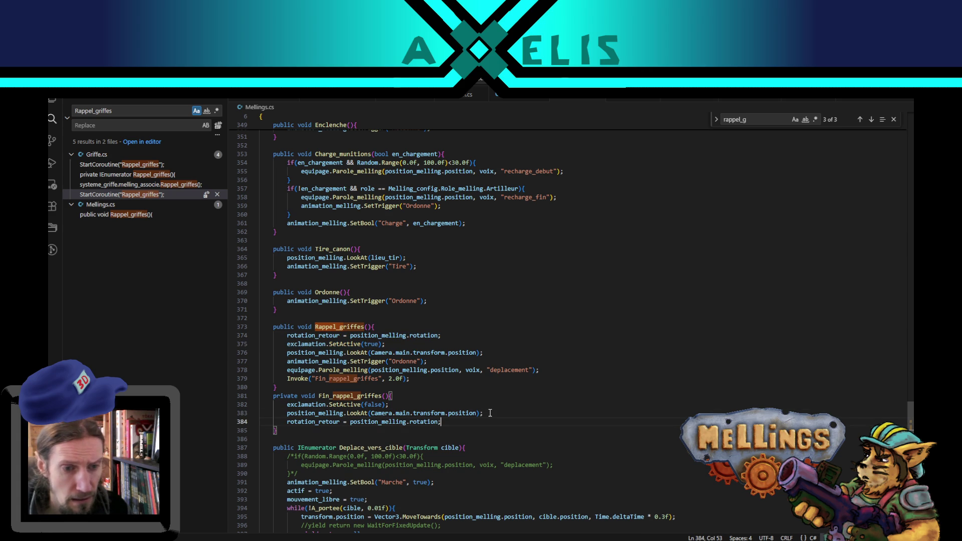
Replace Fin_rappel_griffes' LookAt line with 'position_melling.rotation = rotation_retour;' and return to Unity
left_click(490, 413)
key("shift+Up")
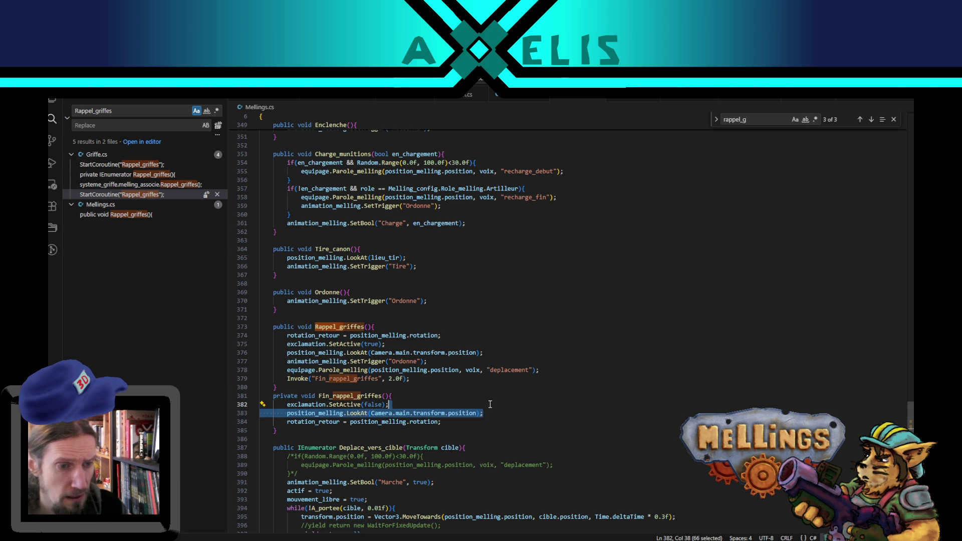
key("BackSpace")
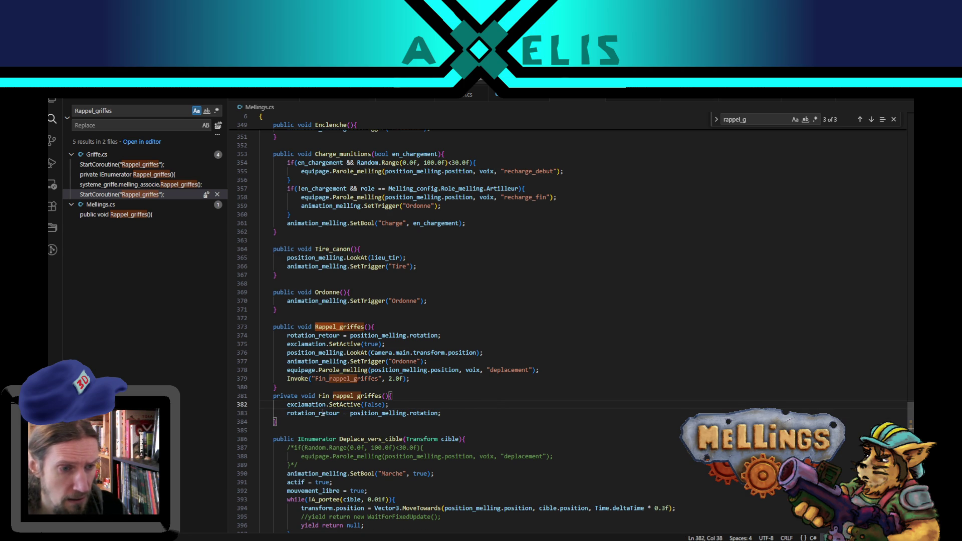
double_click(323, 413)
key("Delete")
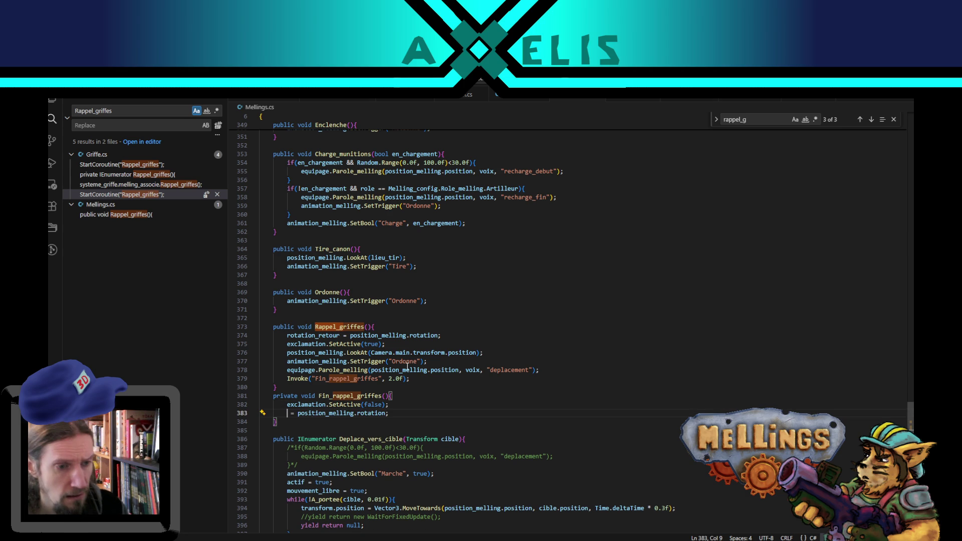
key("Delete")
key("Delete")
key("Delete")
left_click(379, 413)
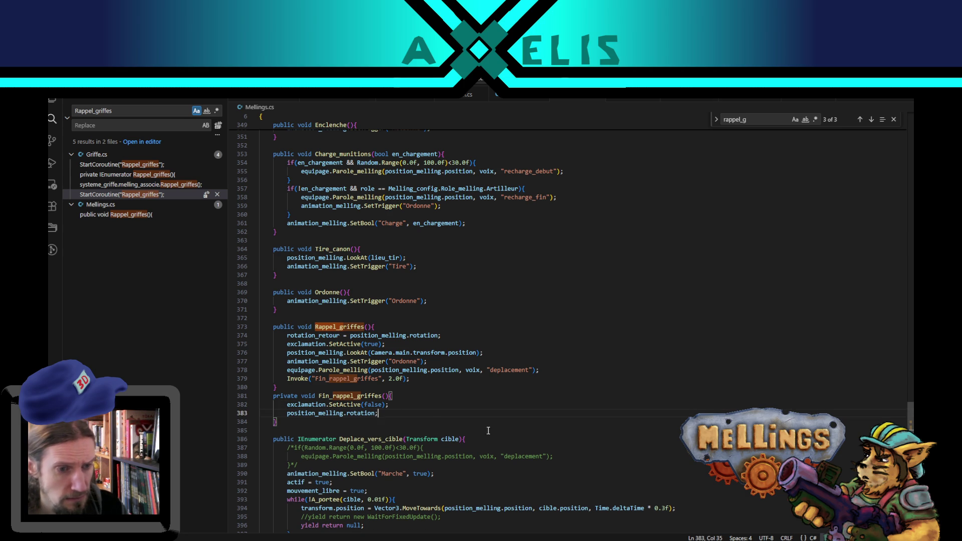
key("Left")
type("= rotation_retour")
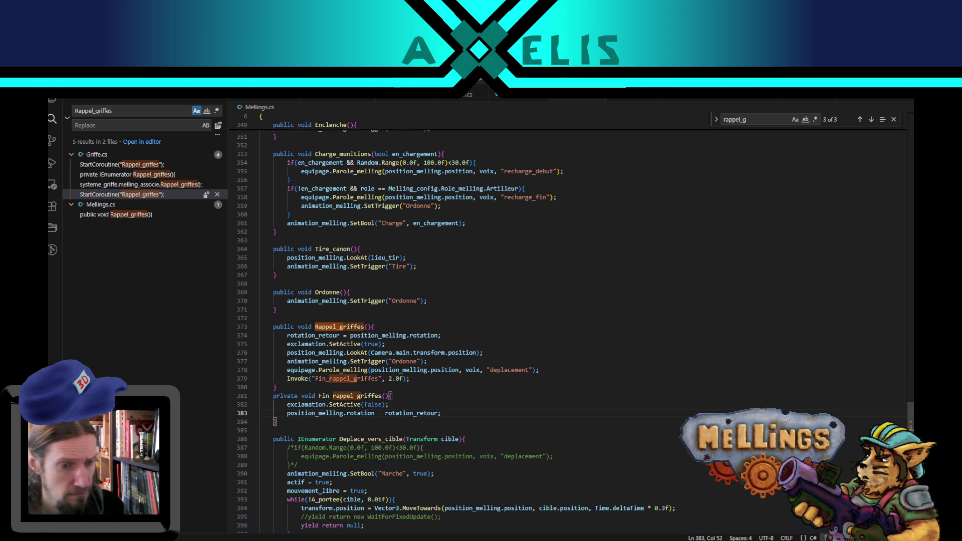
key("alt+Tab")
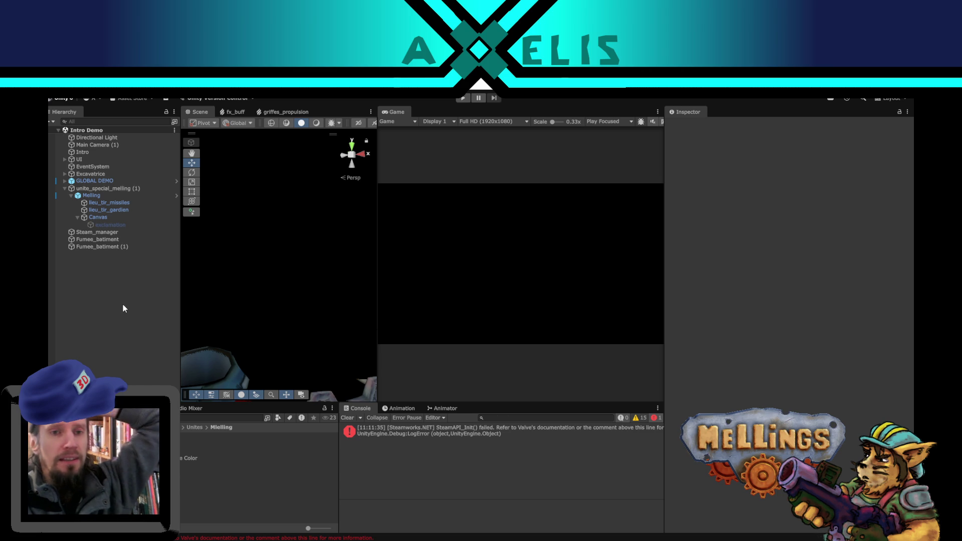
left_click(619, 121)
Play maximized, launch the Jungle mission from the title menu, then pause and resume with Retour
left_click(621, 141)
left_click(462, 98)
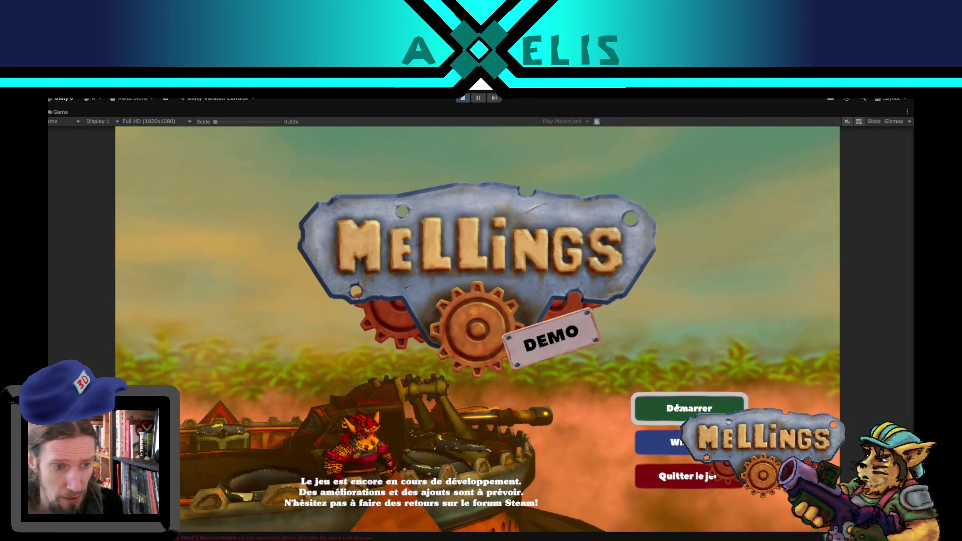
left_click(672, 406)
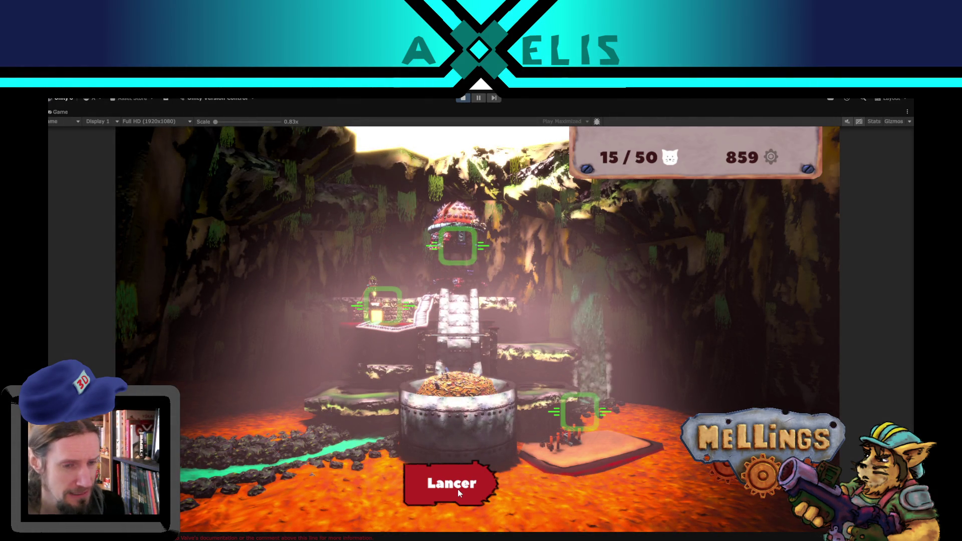
left_click(458, 487)
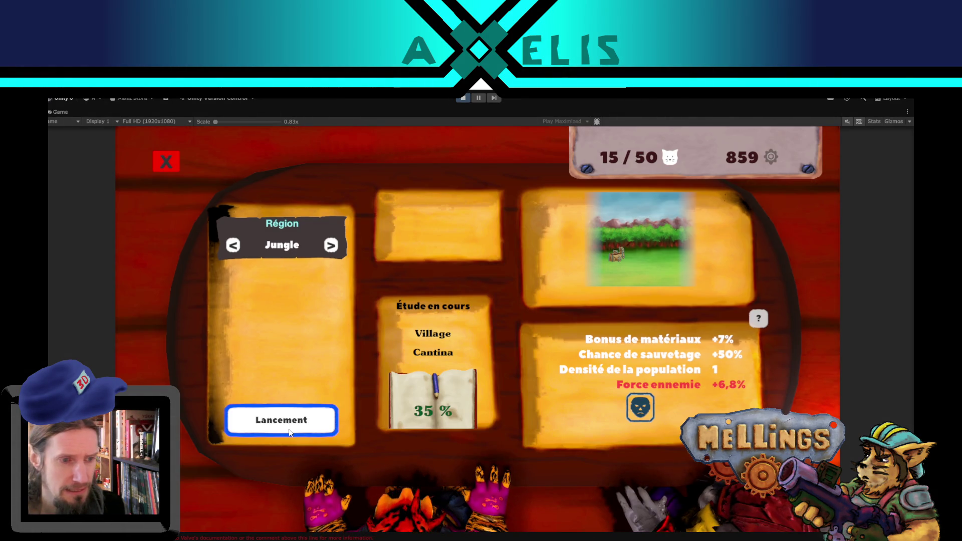
left_click(289, 431)
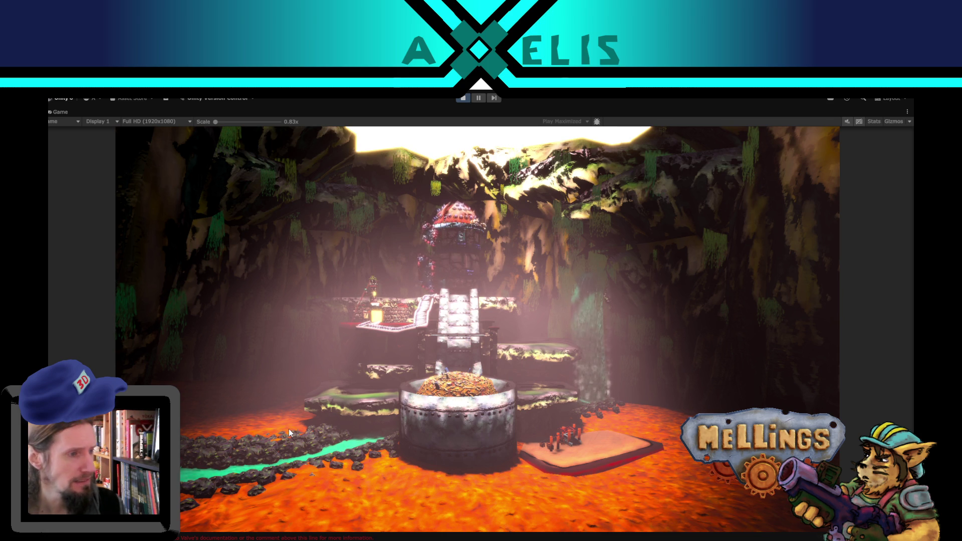
key("Escape")
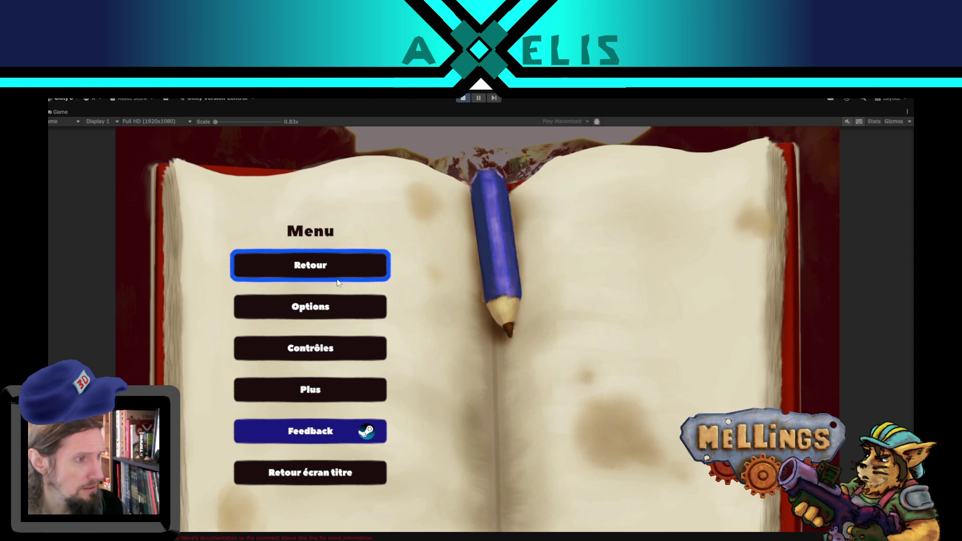
left_click(333, 259)
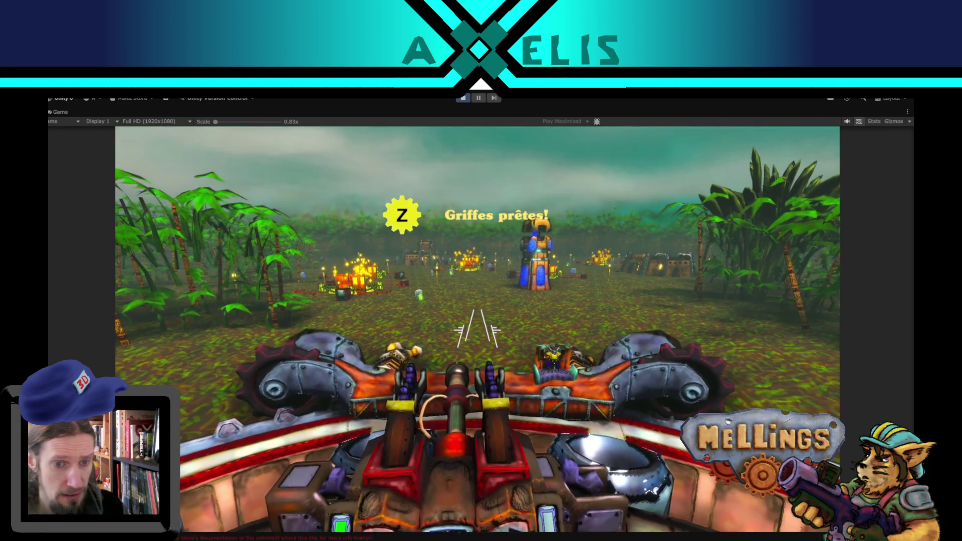
Launch the claws, advance toward the tower, and swing the turret firing lasers and capture beams
key("z")
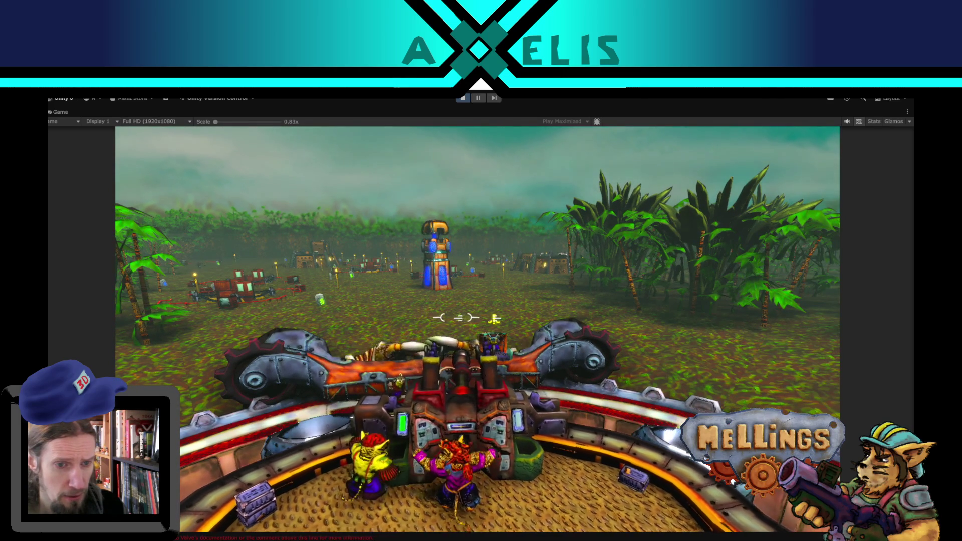
key("z")
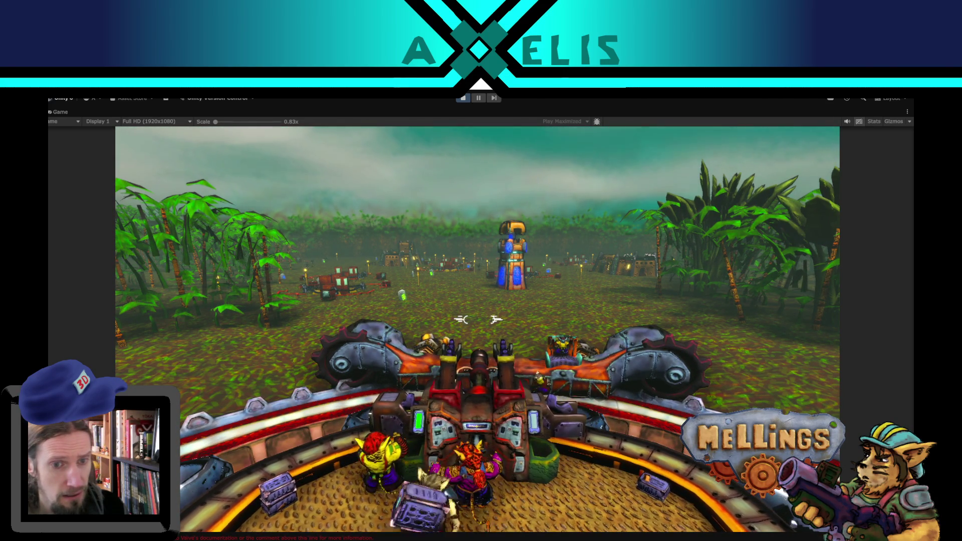
key("w")
key("a")
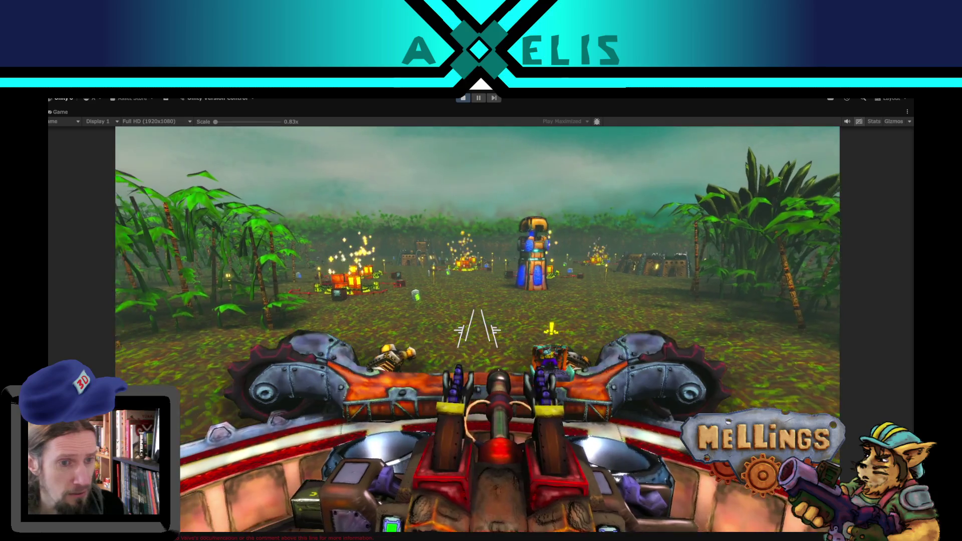
key("space")
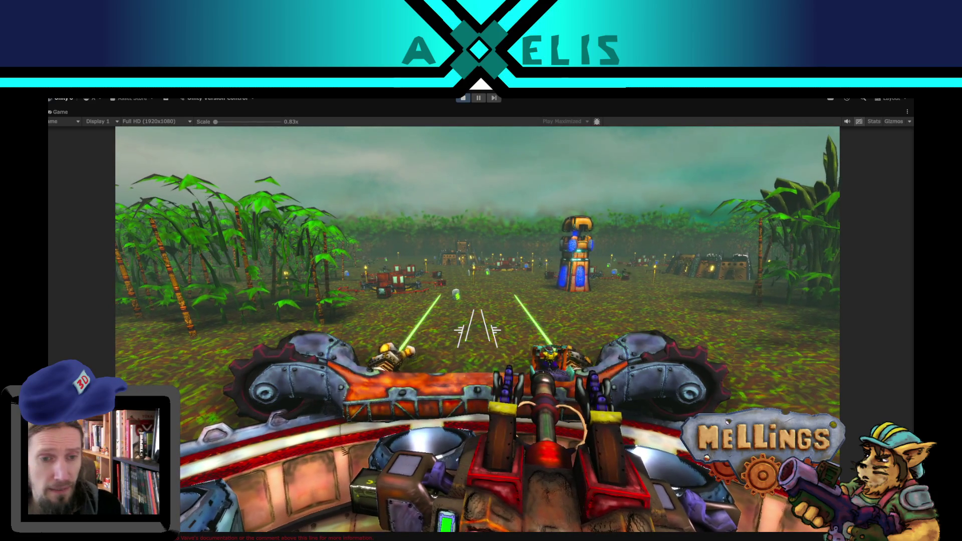
key("a")
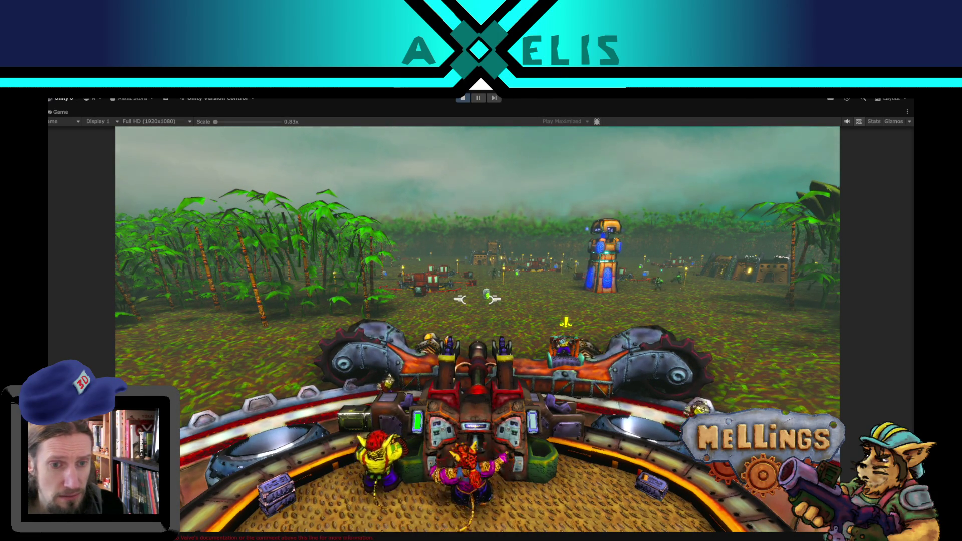
key("d")
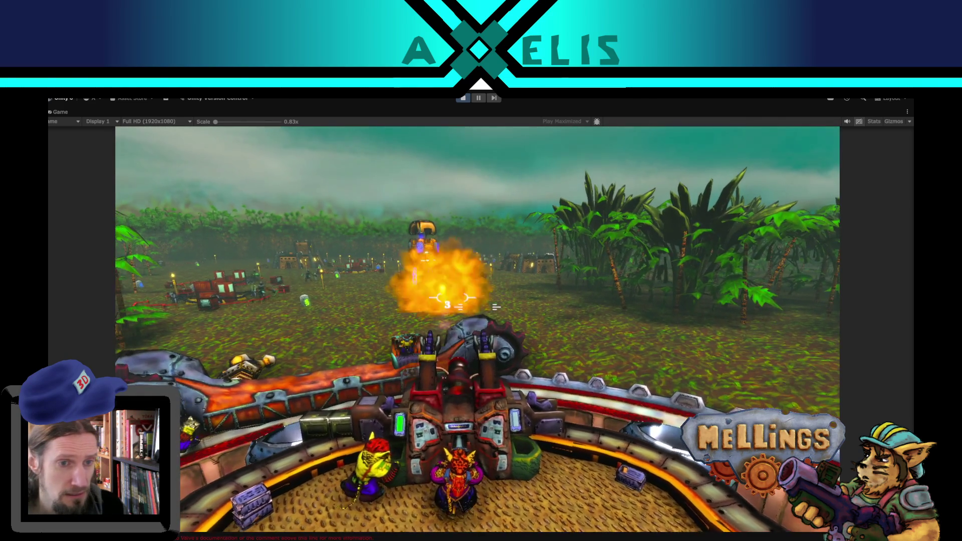
key("a")
key("d")
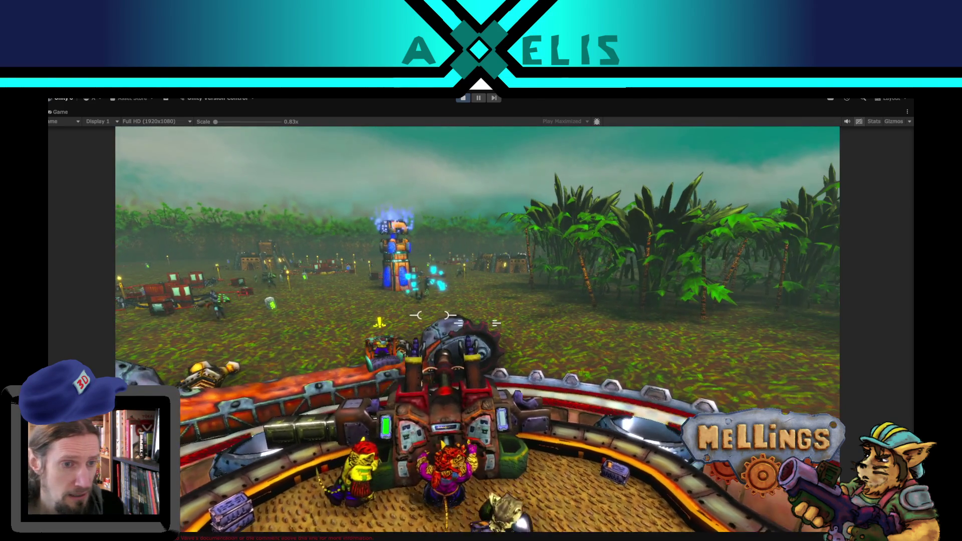
key("a")
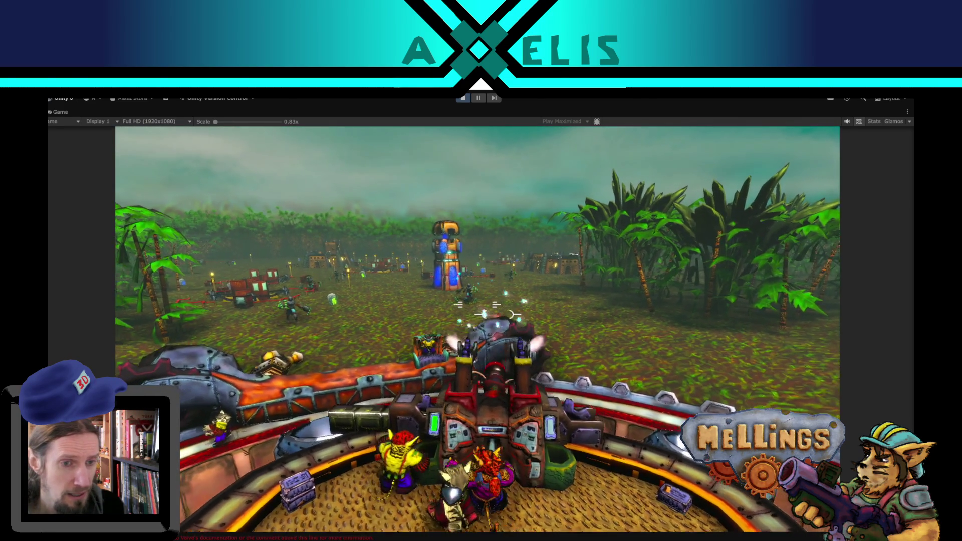
key("a")
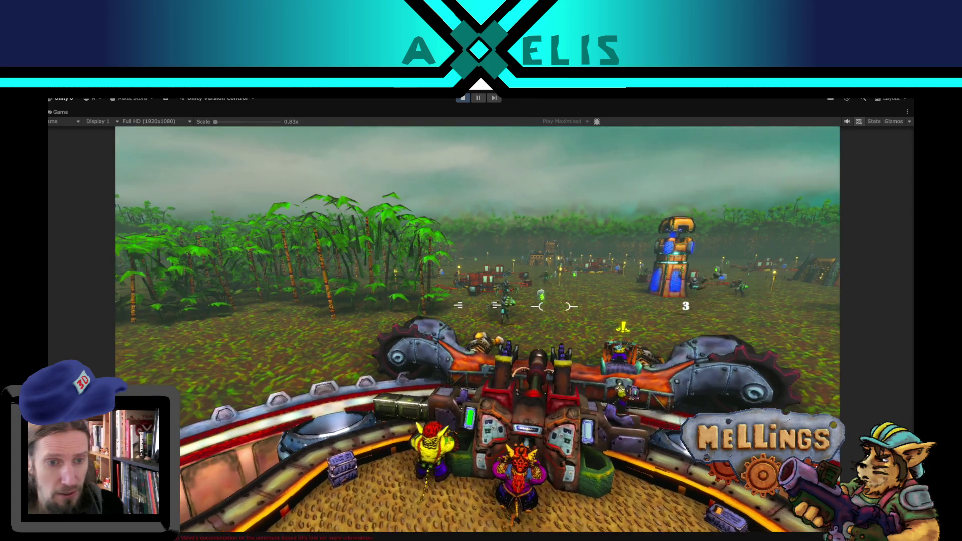
key("d")
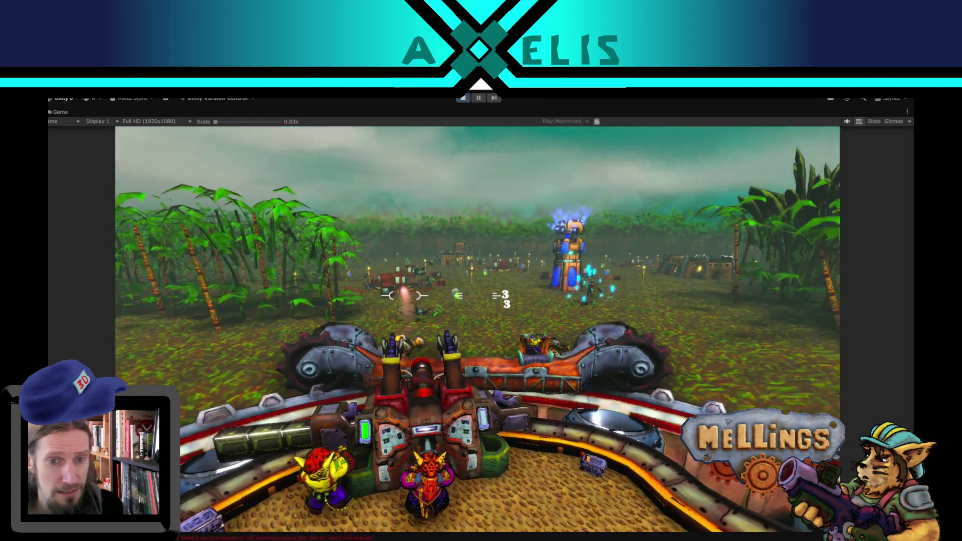
key("d")
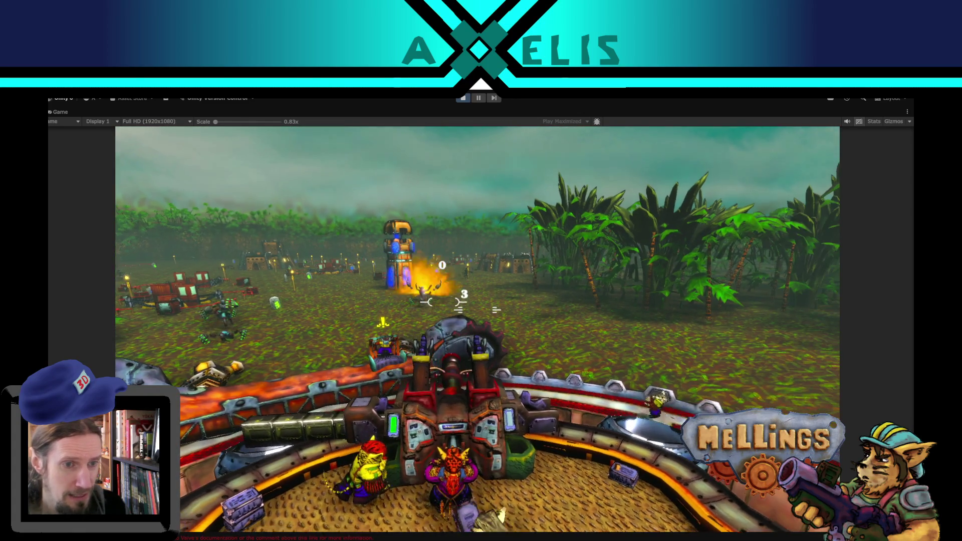
key("a")
key("a")
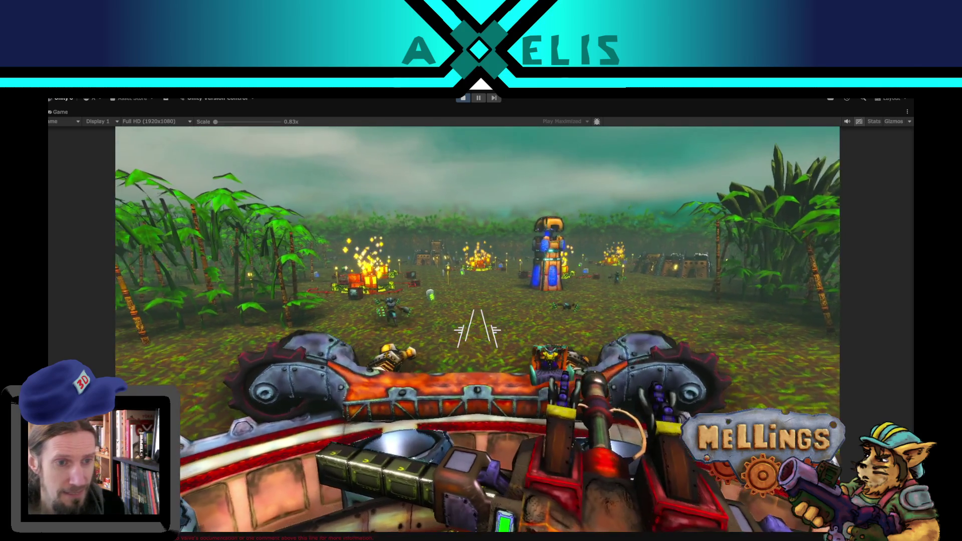
key("a")
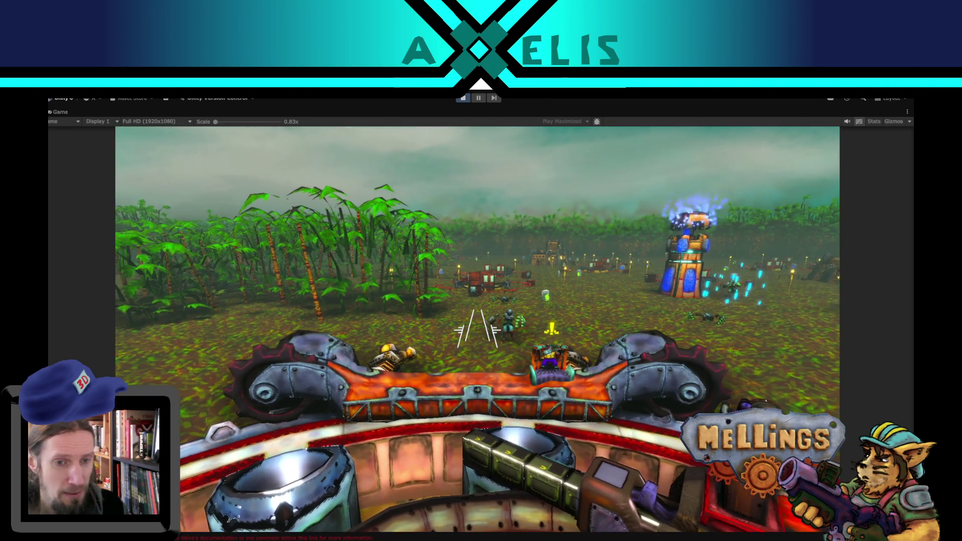
key("e")
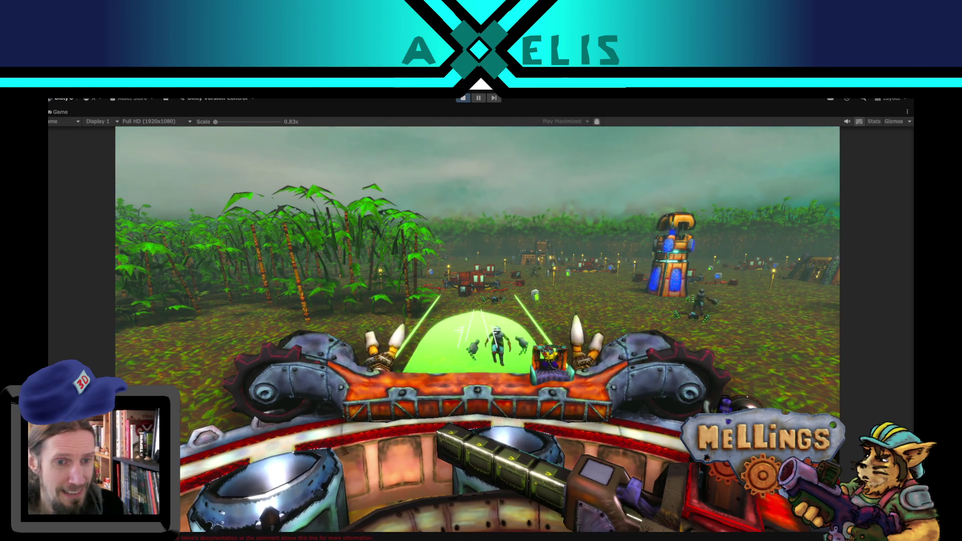
key("d")
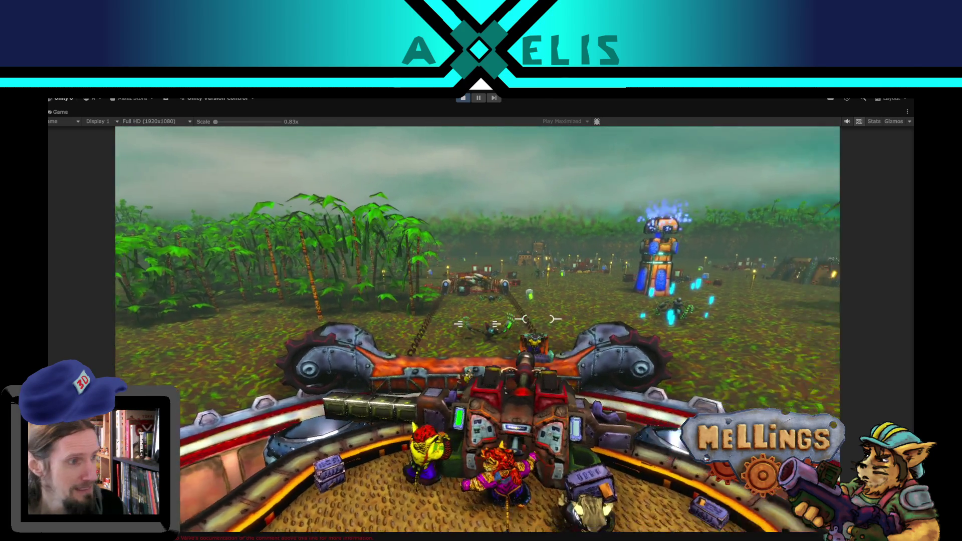
key("d")
key("d")
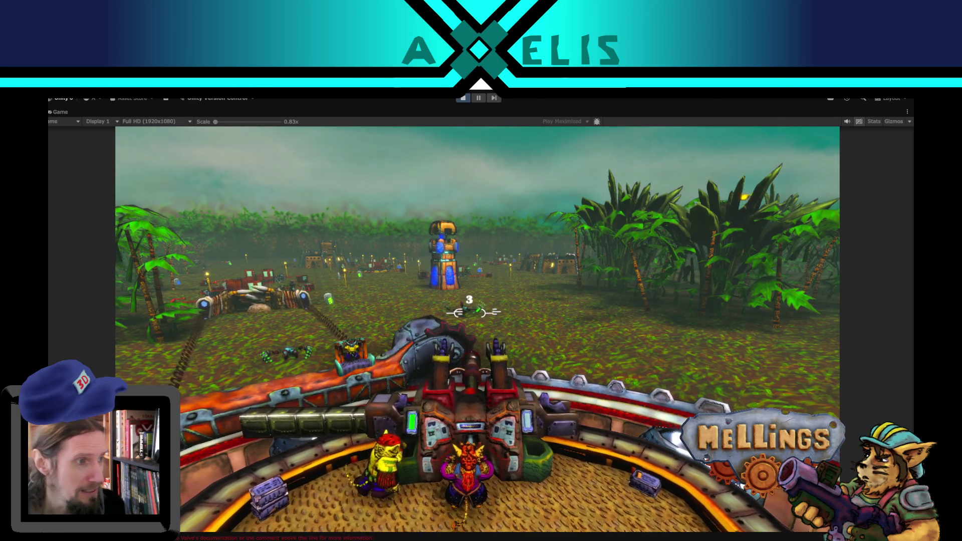
key("a")
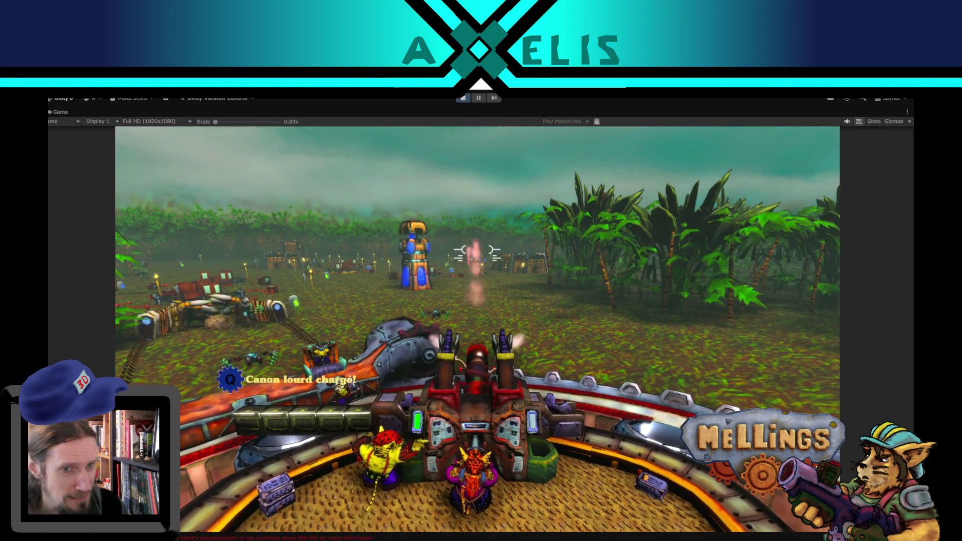
Keep aiming the turret left and right, then pause the game and exit Play mode
key("a")
key("a")
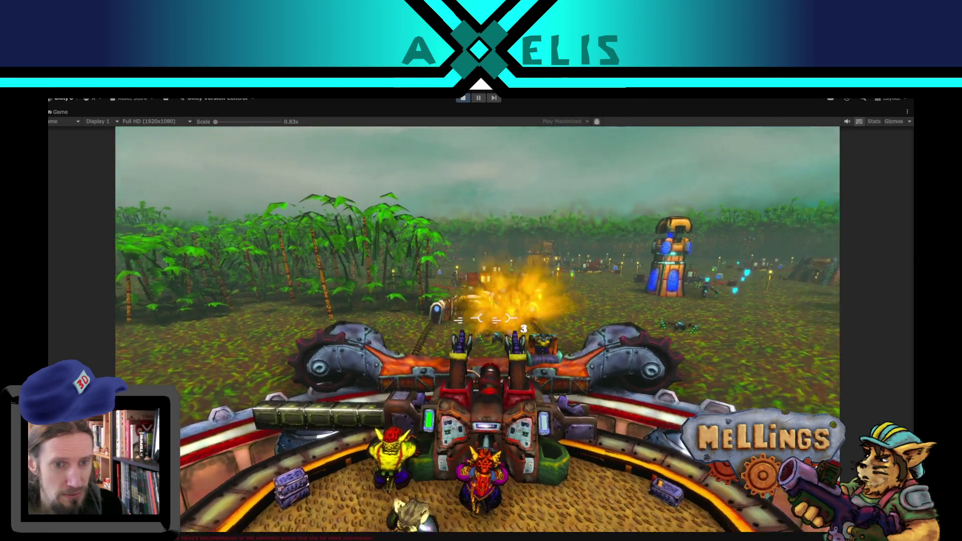
key("d")
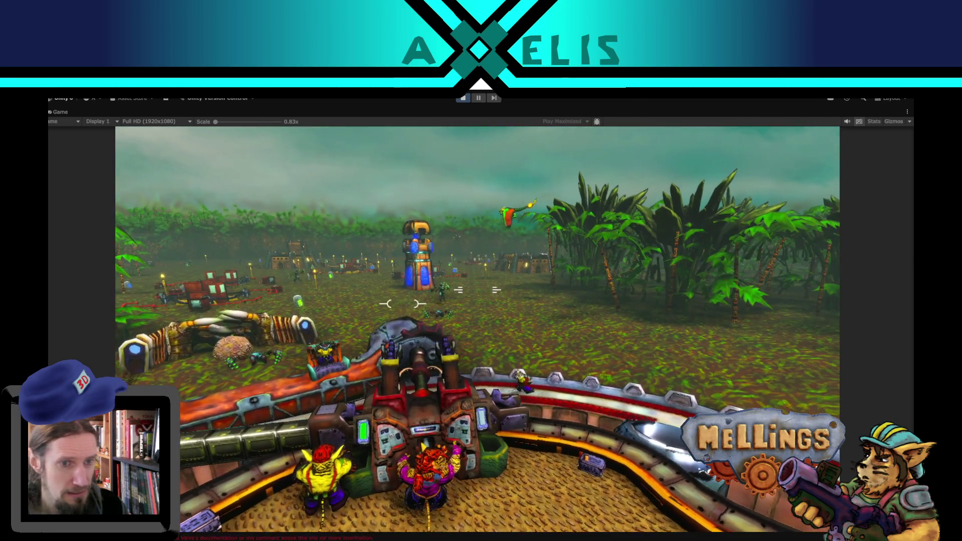
key("a")
key("a")
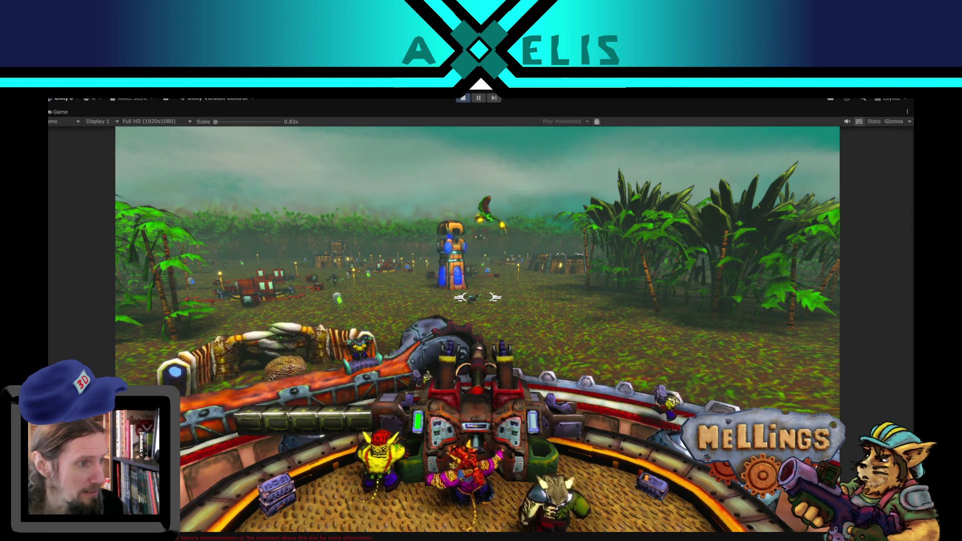
key("a")
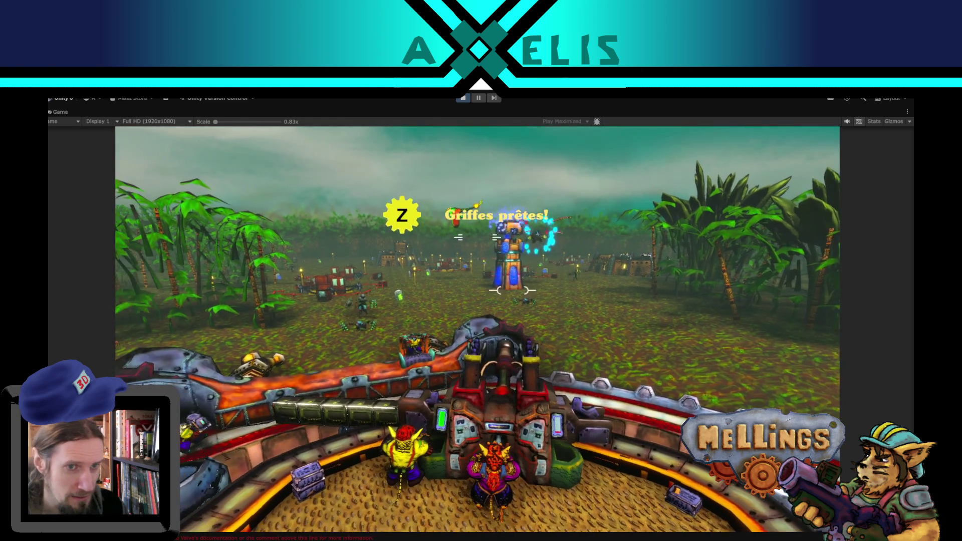
key("a")
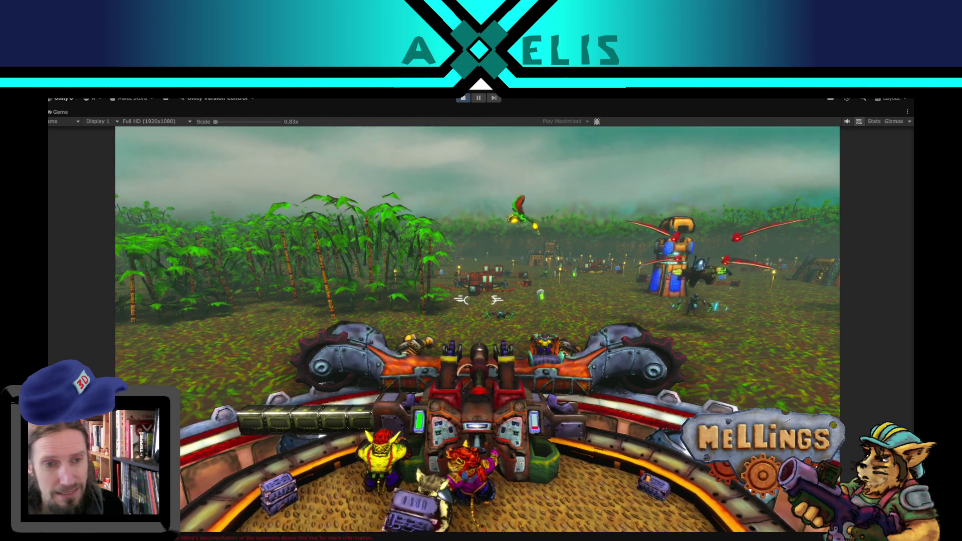
key("d")
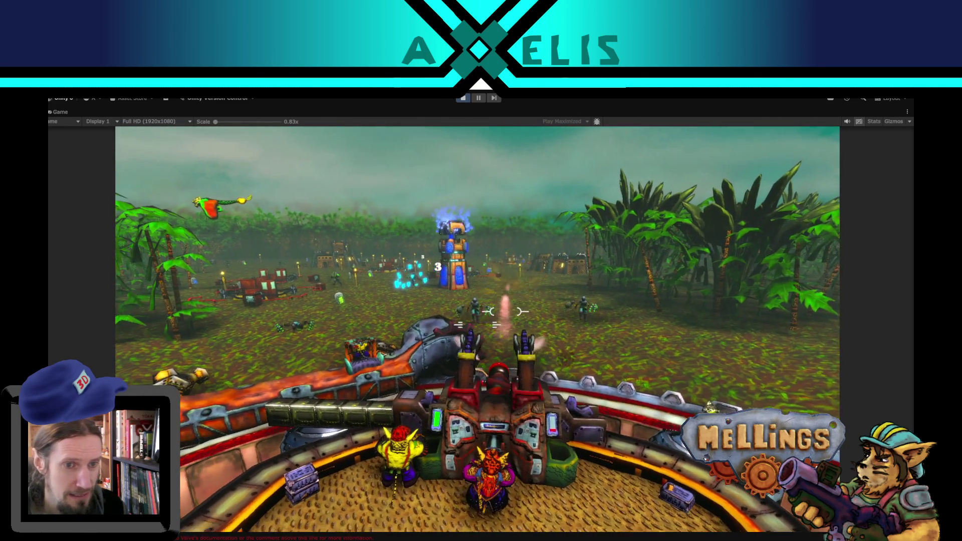
key("d")
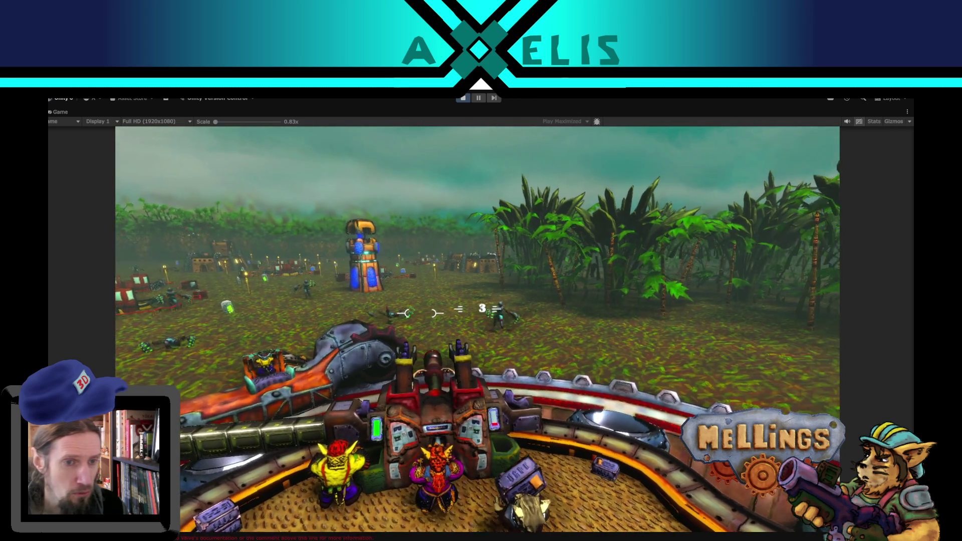
key("a")
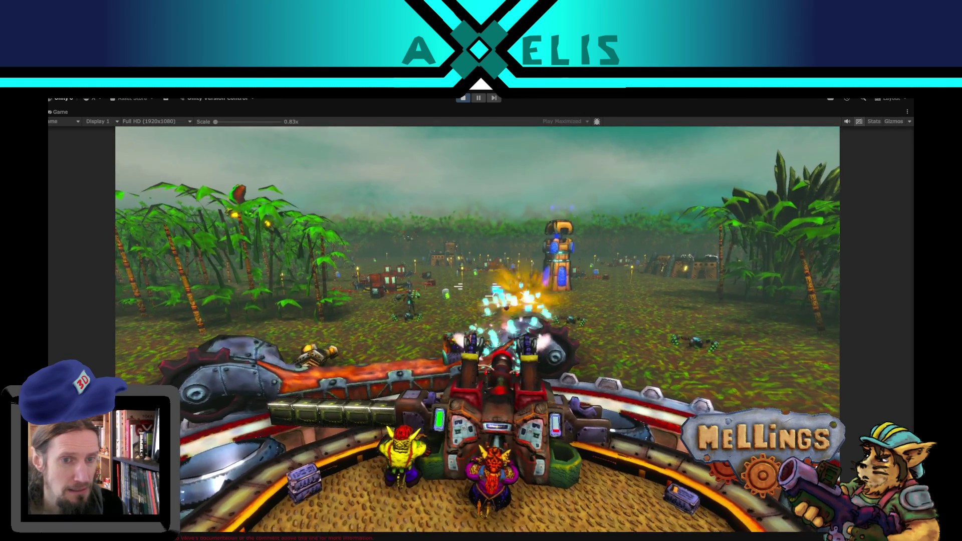
key("a")
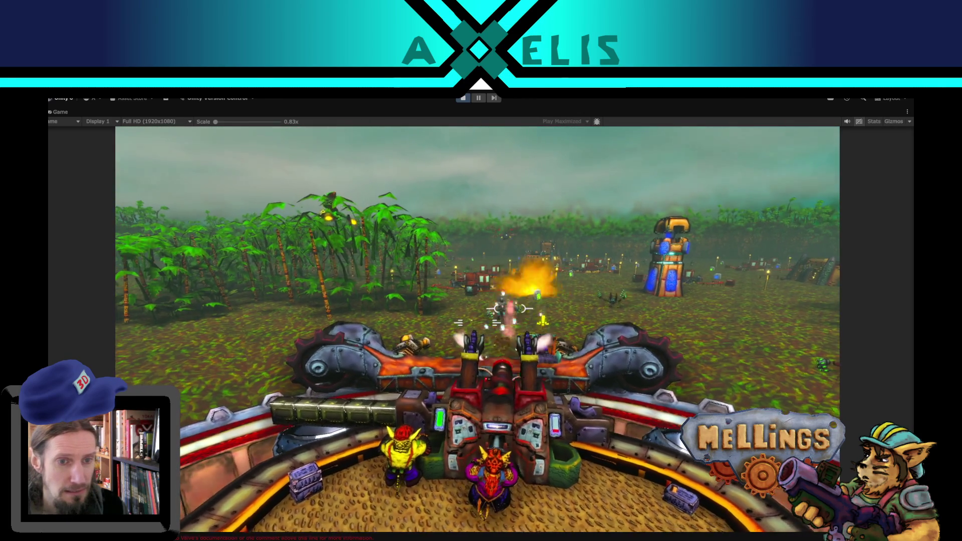
key("d")
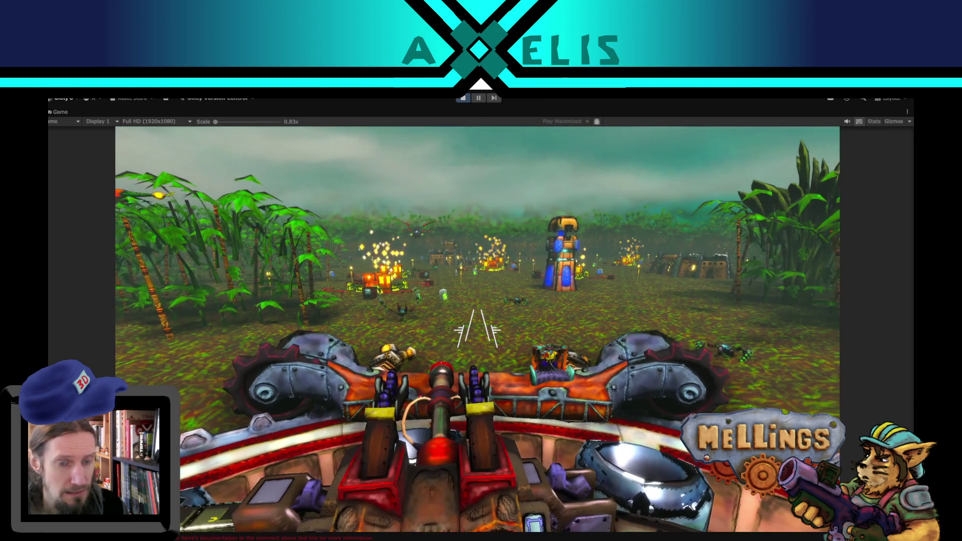
key("a")
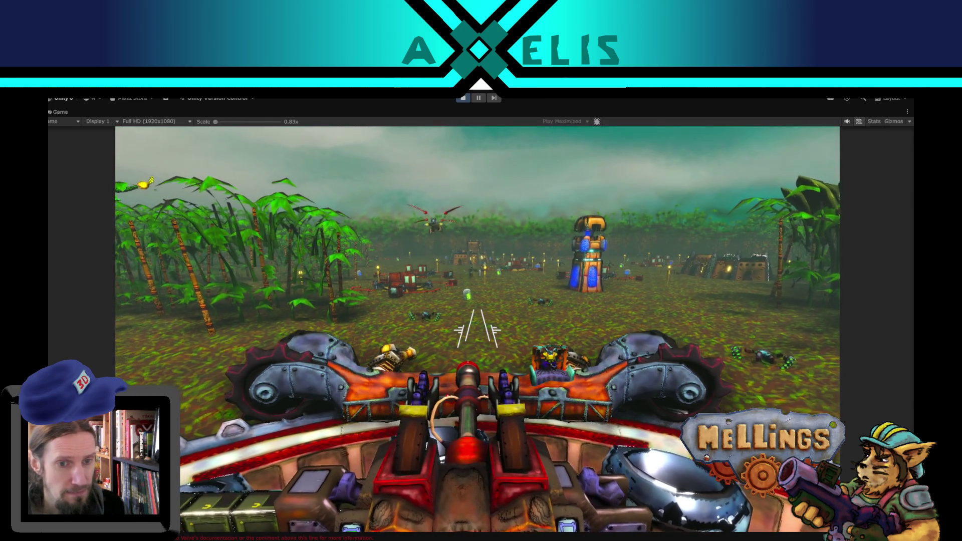
key("a")
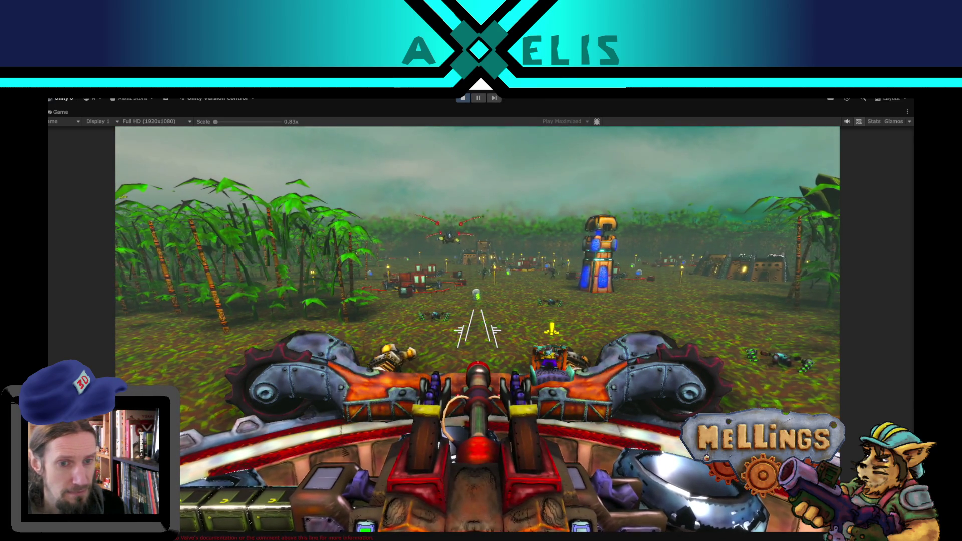
key("Escape")
key("ctrl+p")
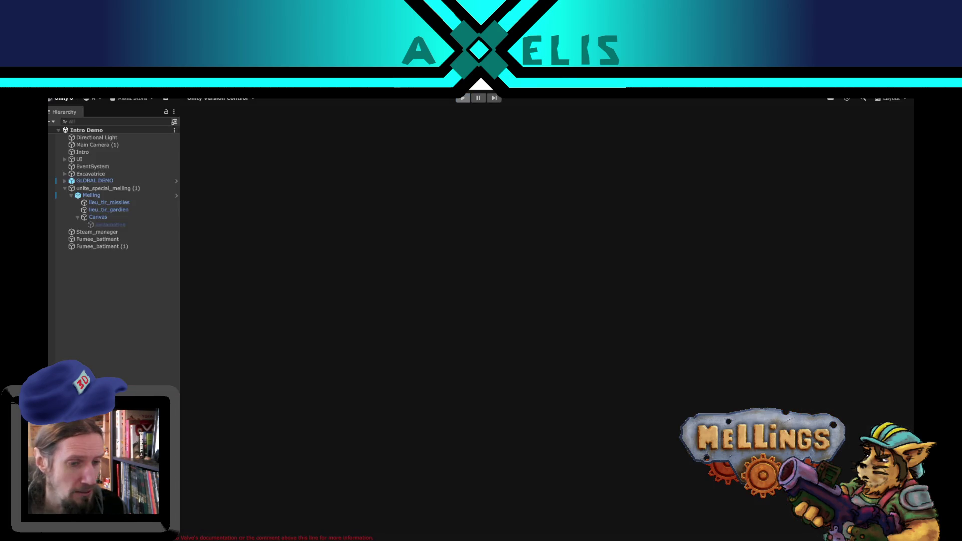
Search VS Code for Rappel_griffes and open its StartCoroutine call in Griffe.cs
key("alt+Tab")
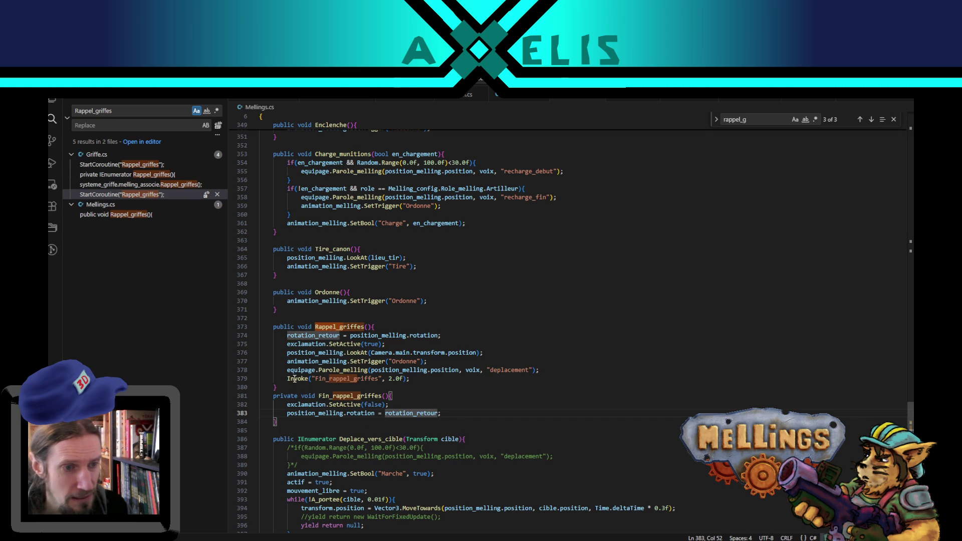
double_click(337, 327)
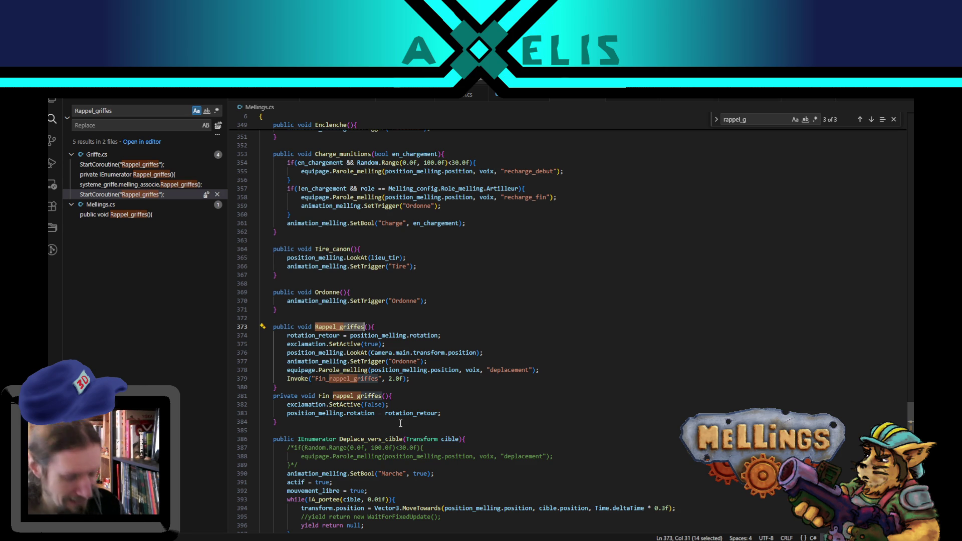
key("ctrl+f")
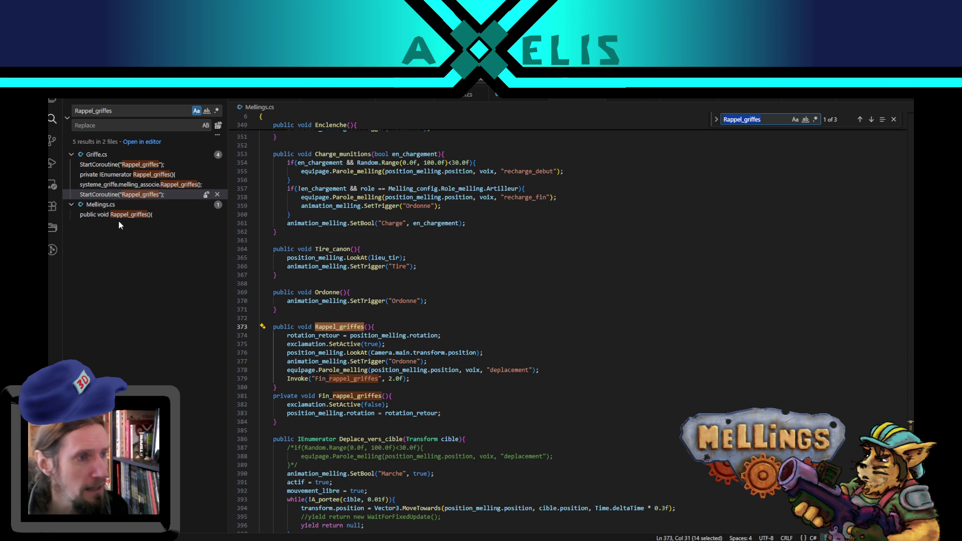
left_click(139, 195)
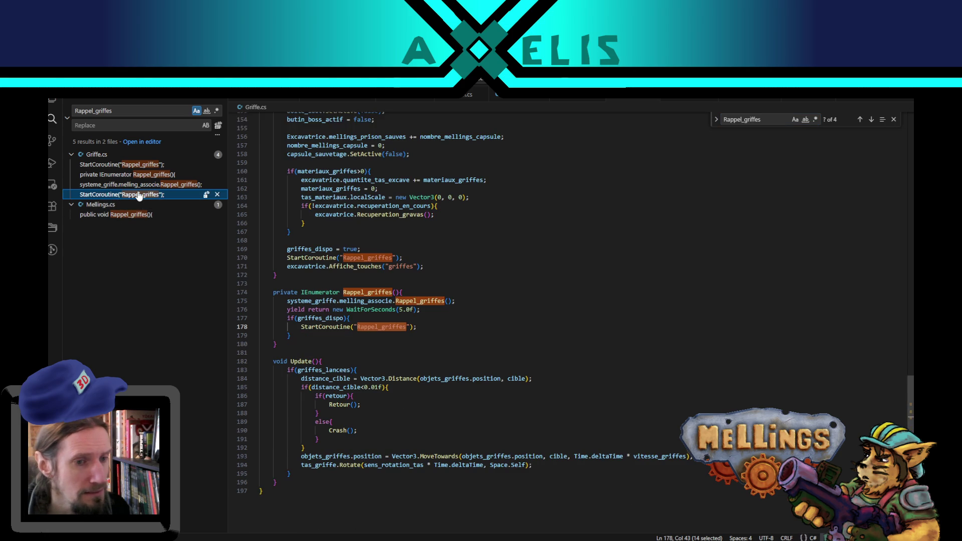
Change the Rappel_griffes WaitForSeconds from 5.0f to 10.0f and save Griffe.cs
left_click(408, 309)
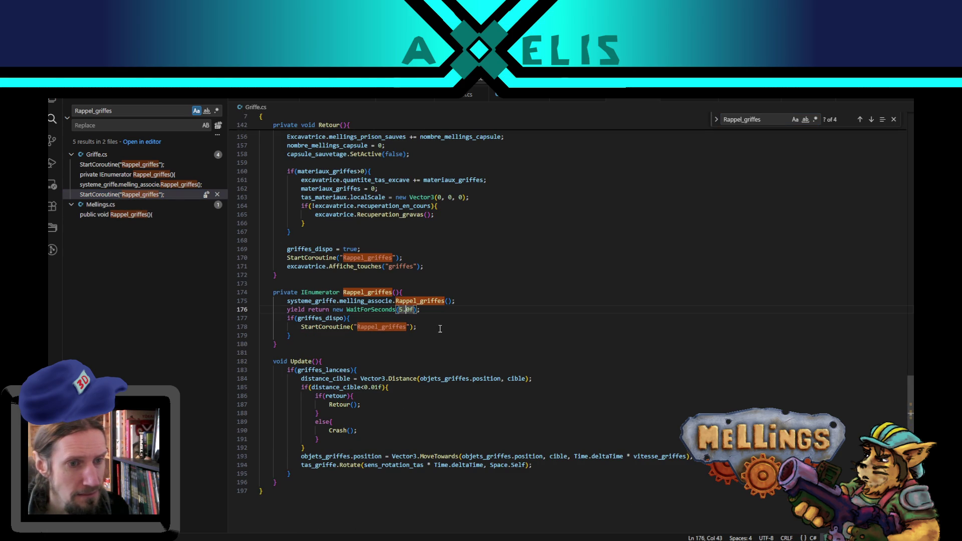
key("BackSpace")
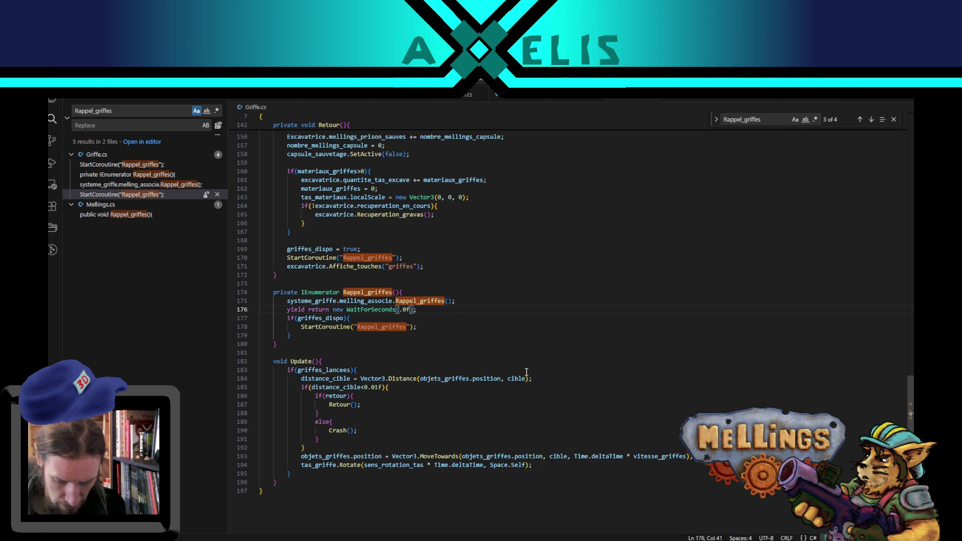
type("10")
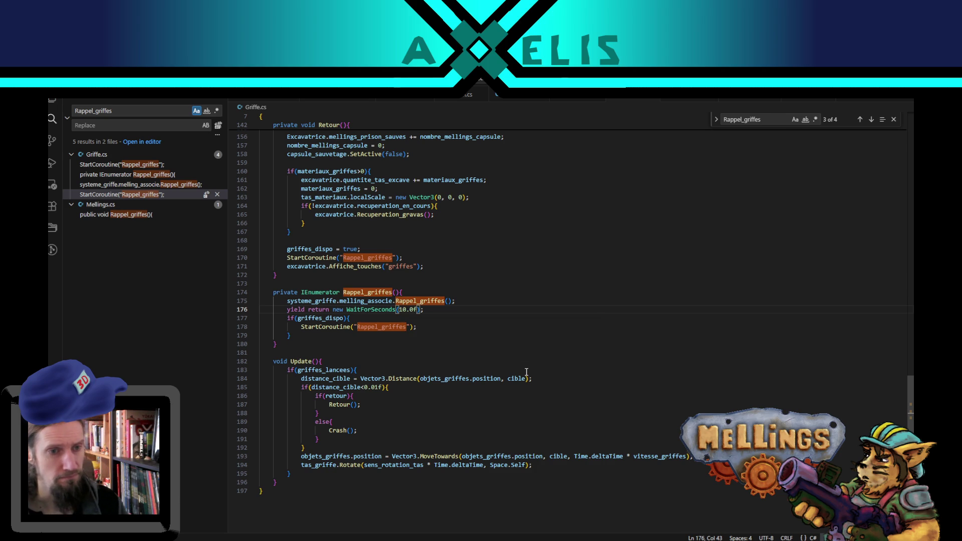
key("ctrl+s")
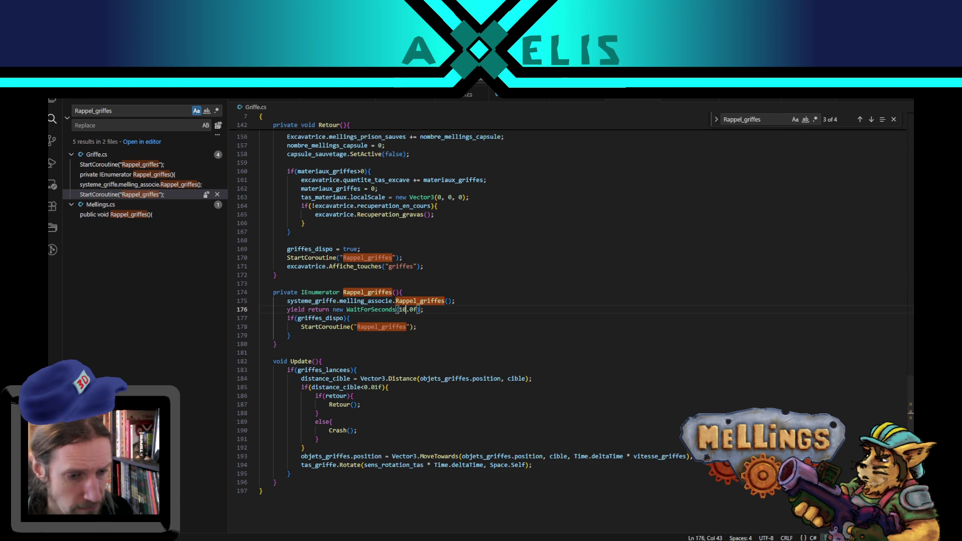
key("alt+Tab")
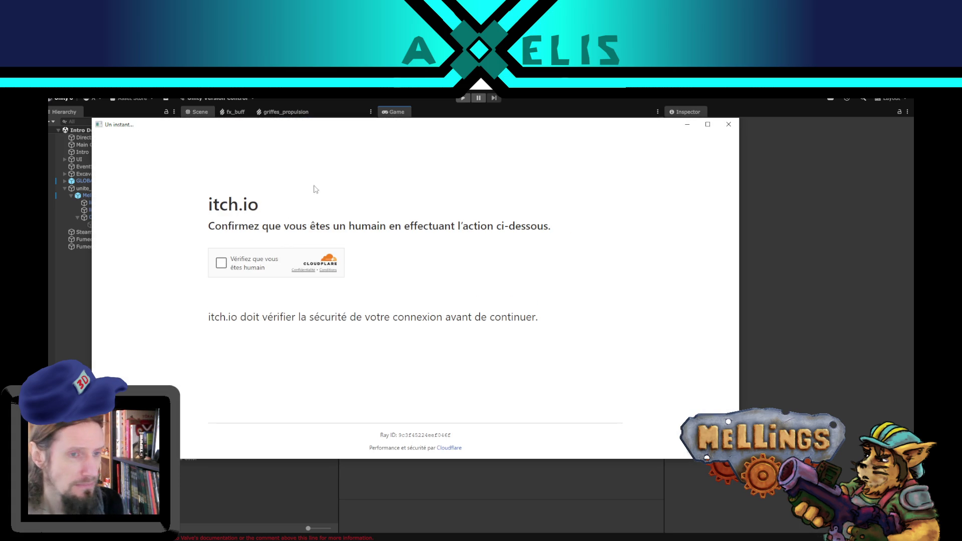
Pass the Cloudflare human check and read jam rules 4–7 on team size, AI work and VR games
left_click(223, 263)
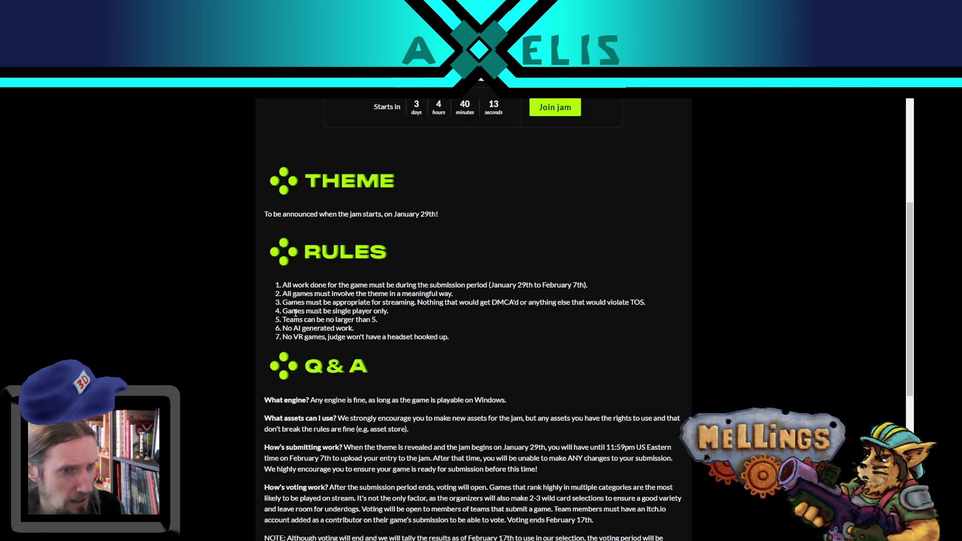
left_click_drag(288, 311, 422, 315)
left_click(400, 323)
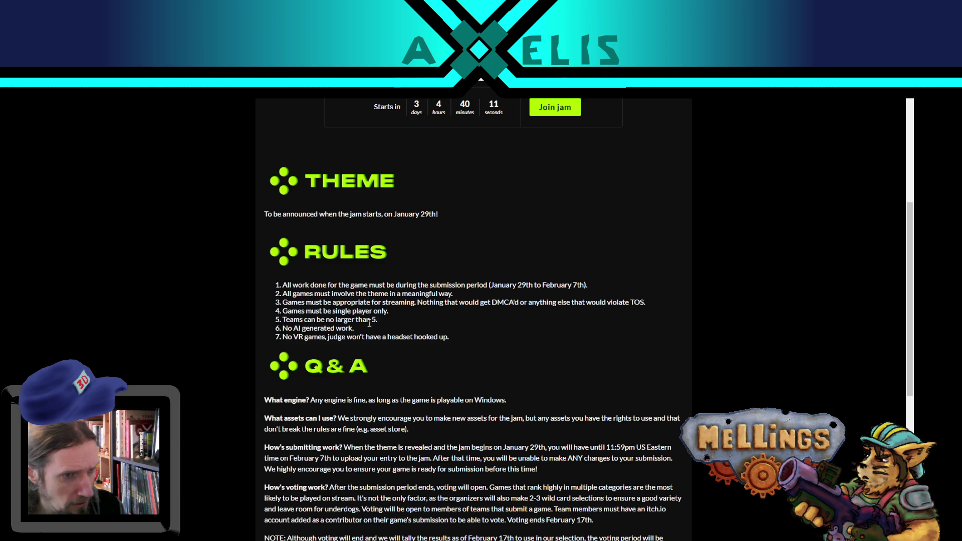
left_click_drag(296, 321, 429, 326)
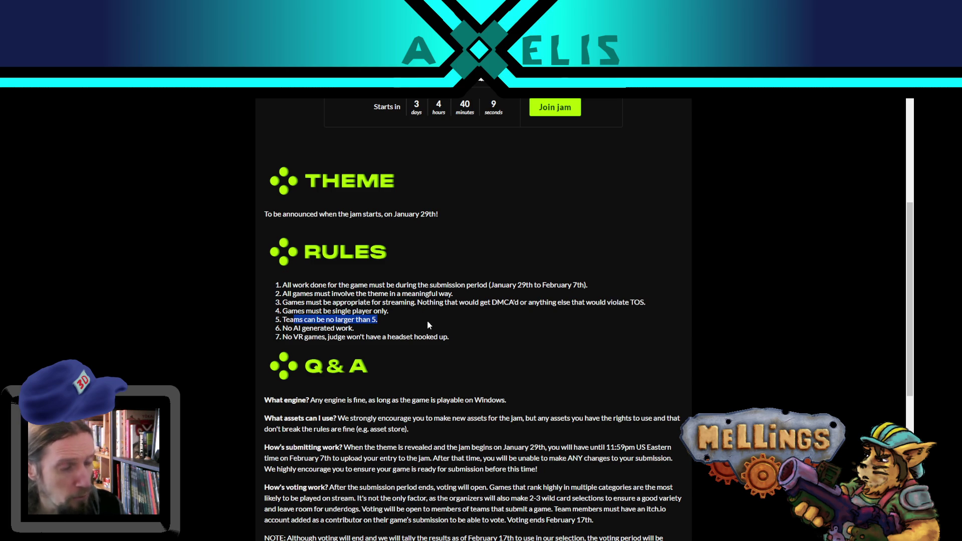
left_click_drag(355, 329, 324, 330)
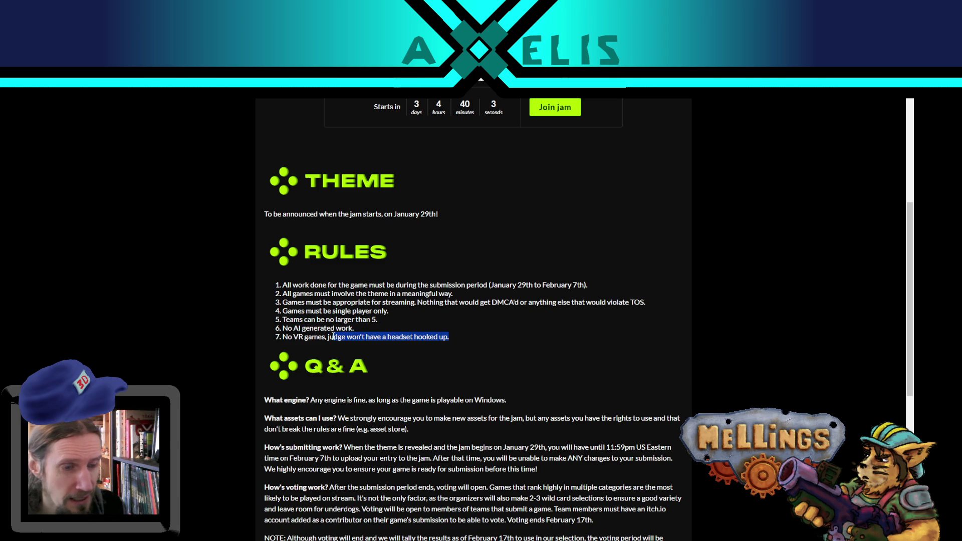
left_click_drag(450, 338, 322, 335)
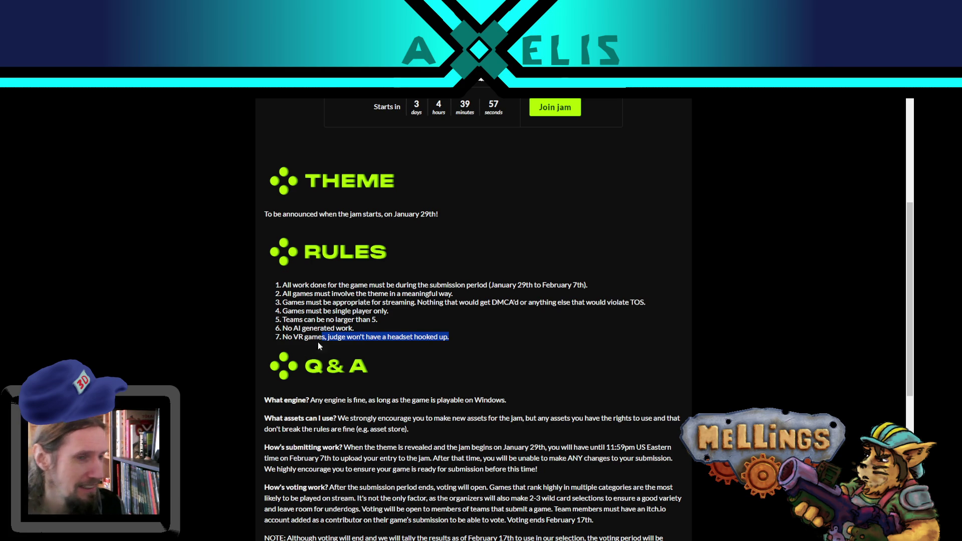
left_click(360, 328)
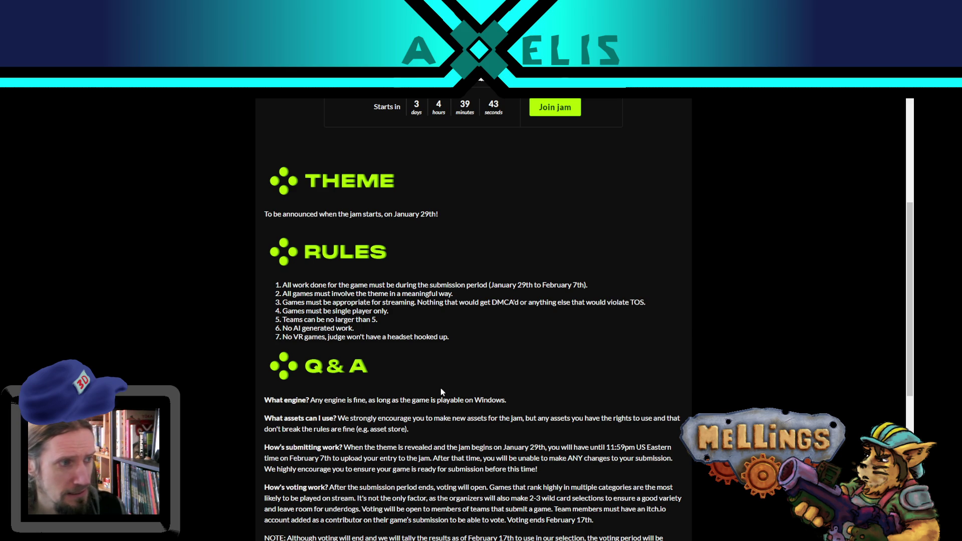
Scroll back up to the Bigmode Game Jam 2026 banner
scroll(442, 392, "up", 4)
scroll(447, 371, "up", 2)
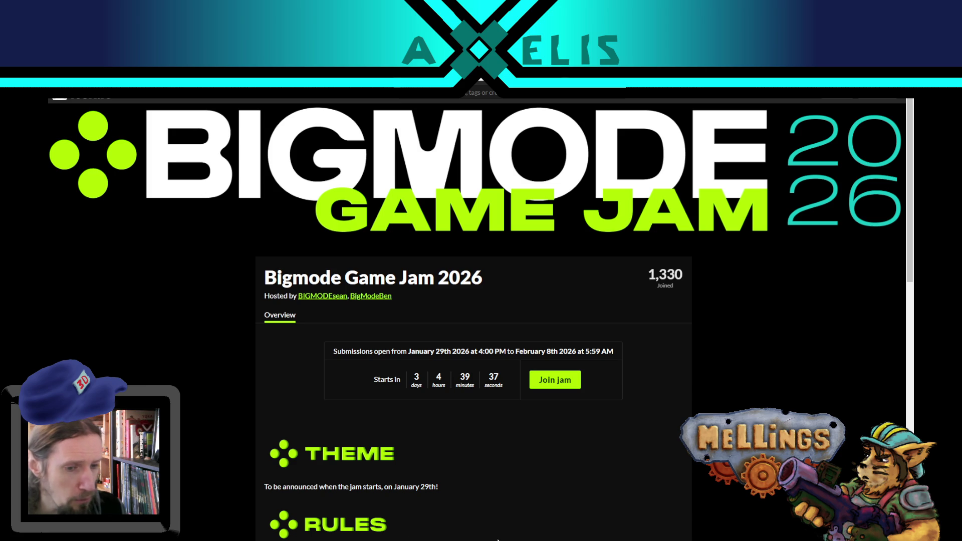
key("alt+Tab")
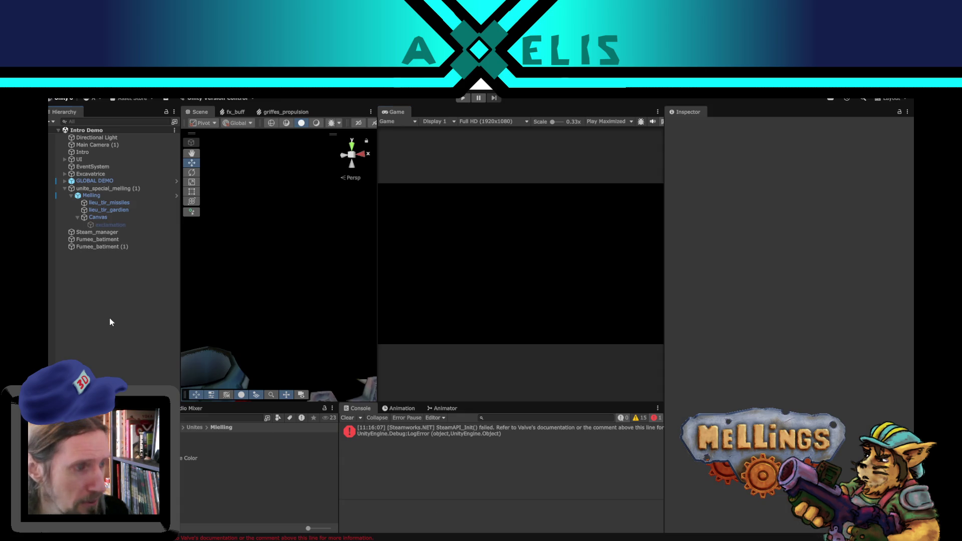
Enter play mode past the Démarrer title screen and close the small itch.io window
left_click(461, 99)
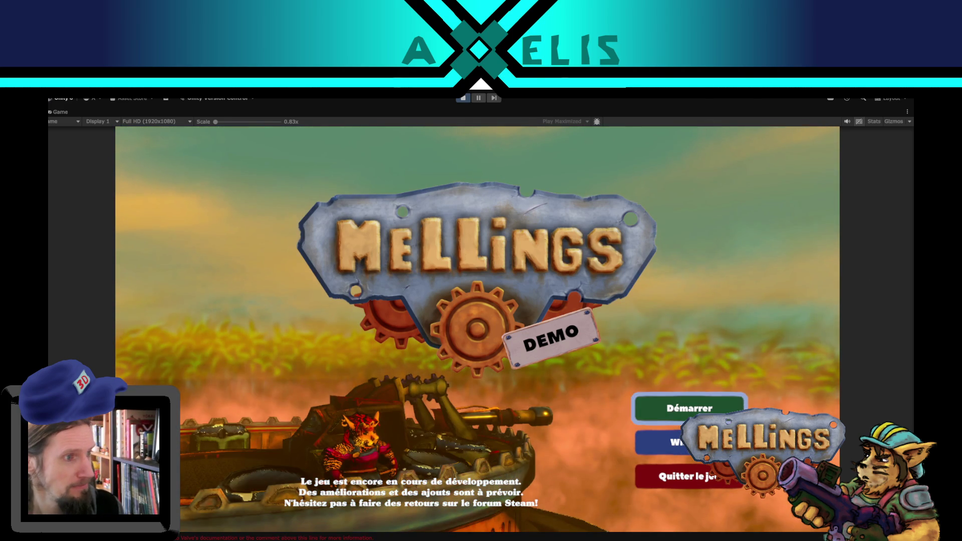
key("Return")
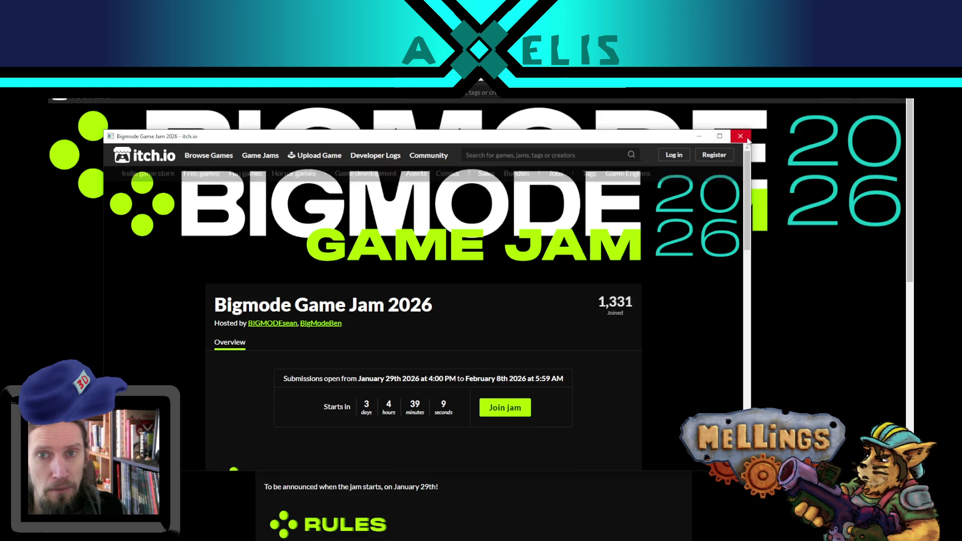
left_click(741, 136)
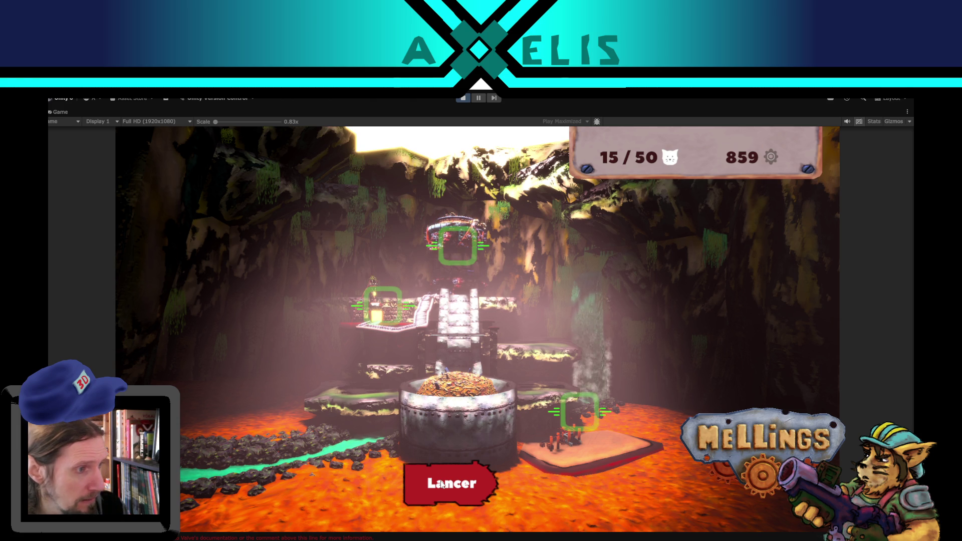
Launch a mission in the Jungle region from the Lancer panel
left_click(422, 492)
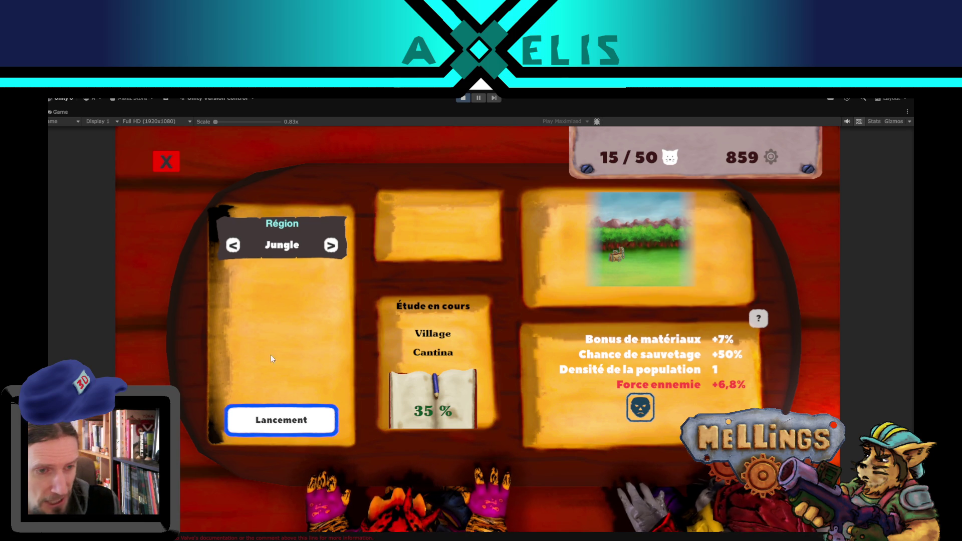
left_click(275, 418)
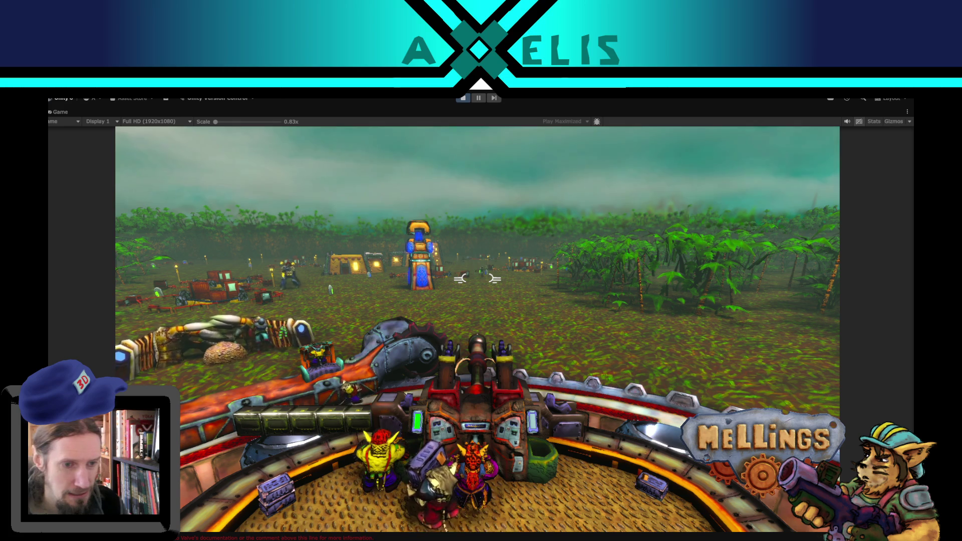
Fire the turret across the field and use the claws, pausing and resuming once
key("Escape")
key("Escape")
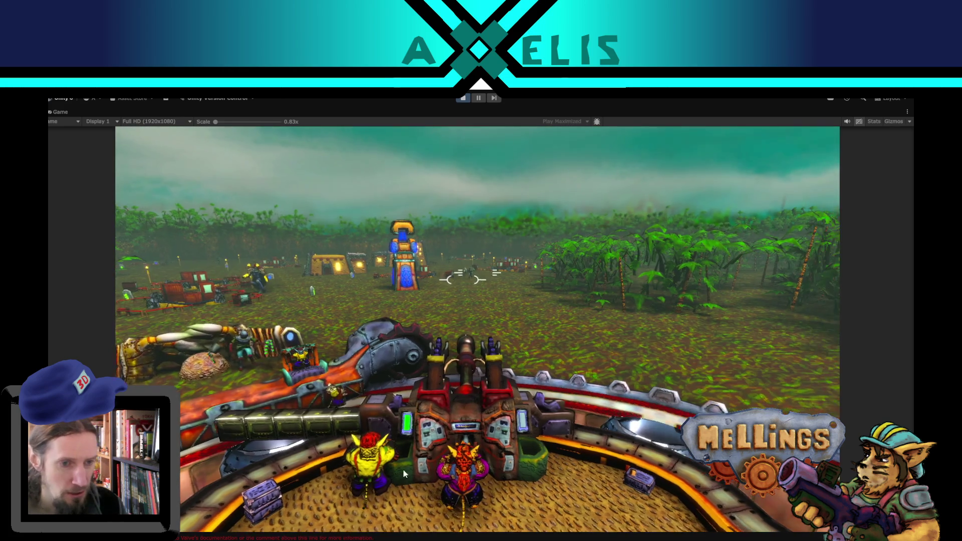
left_click(477, 270)
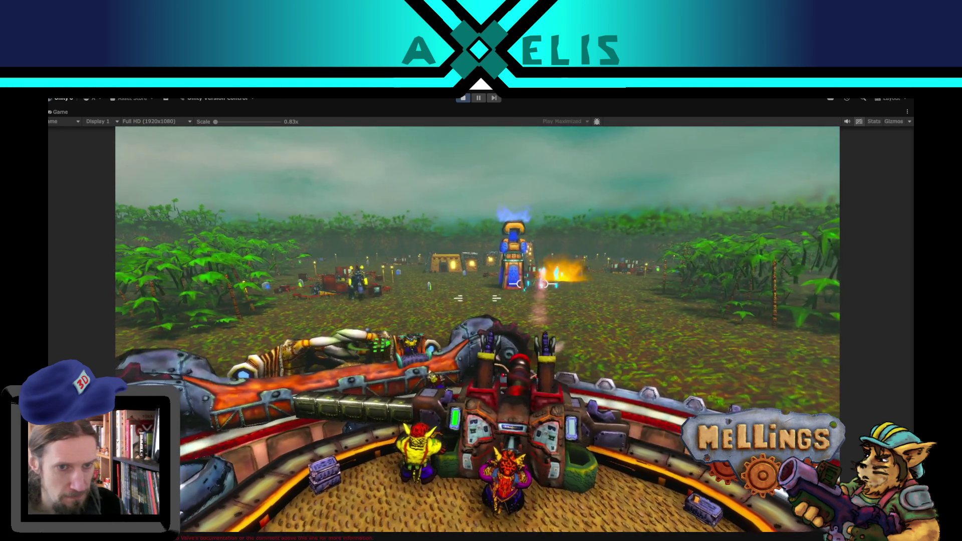
left_click(551, 287)
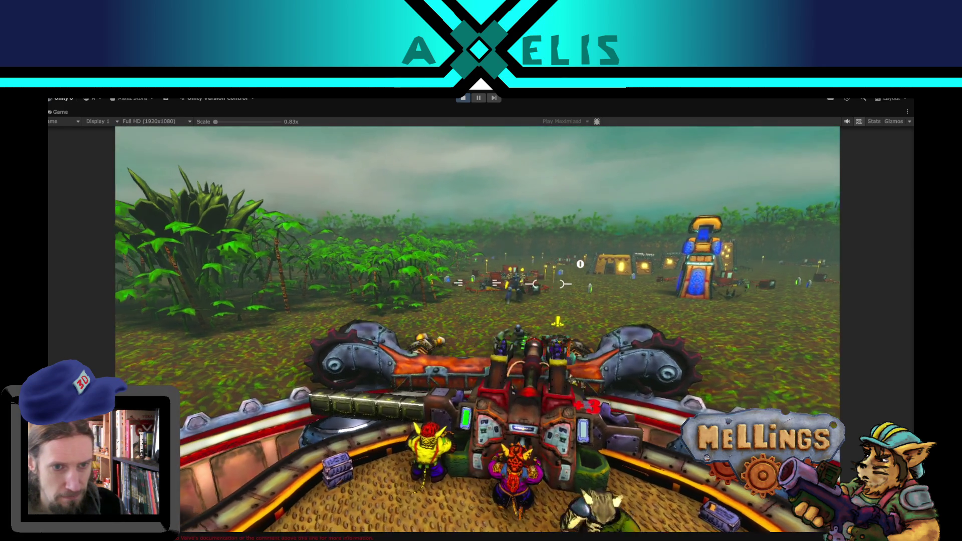
left_click(482, 336)
key("z")
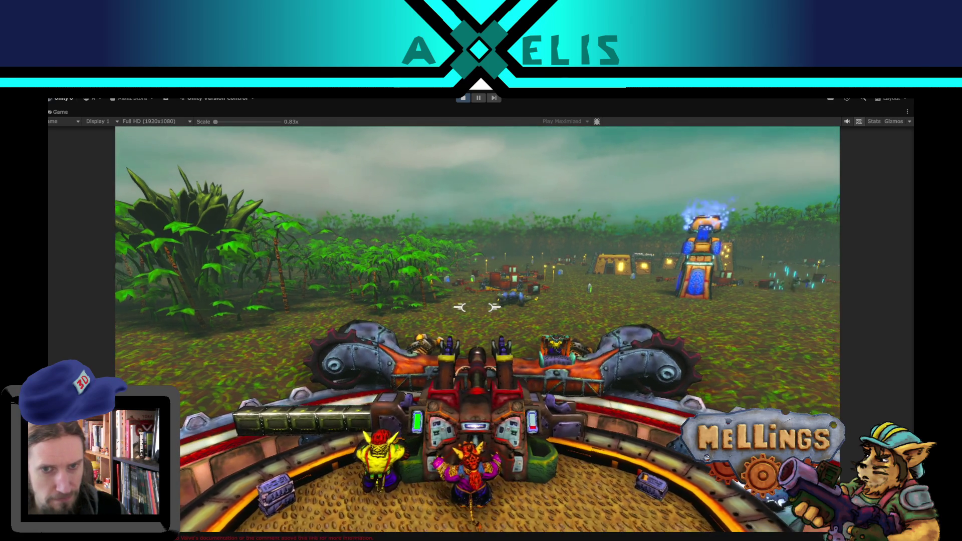
key("Escape")
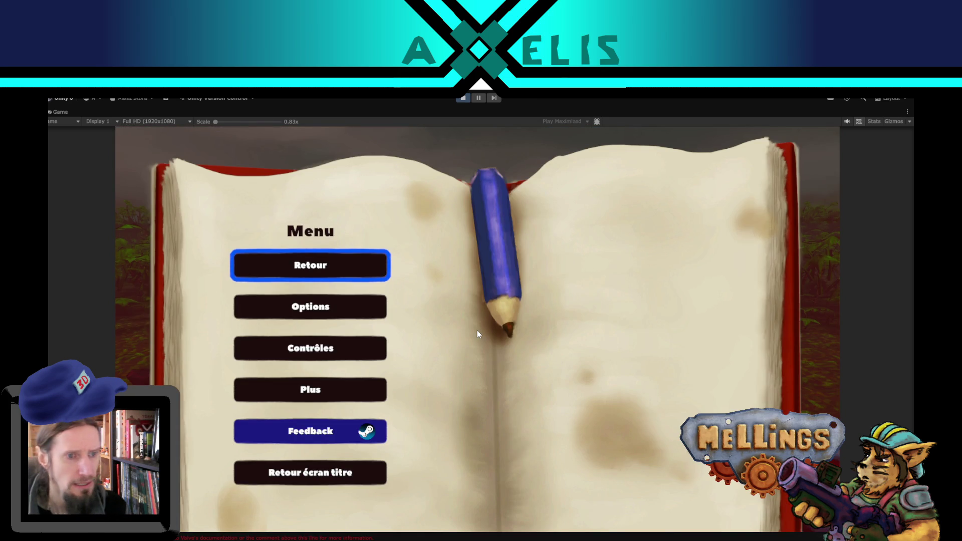
key("Escape")
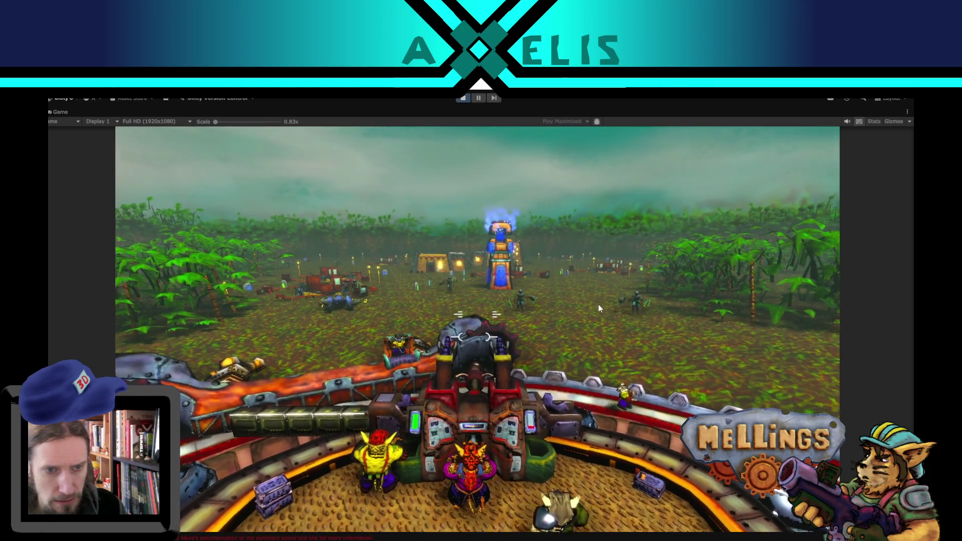
Fire toward the tower and swing the turret left and right to keep it centred
left_click(636, 284)
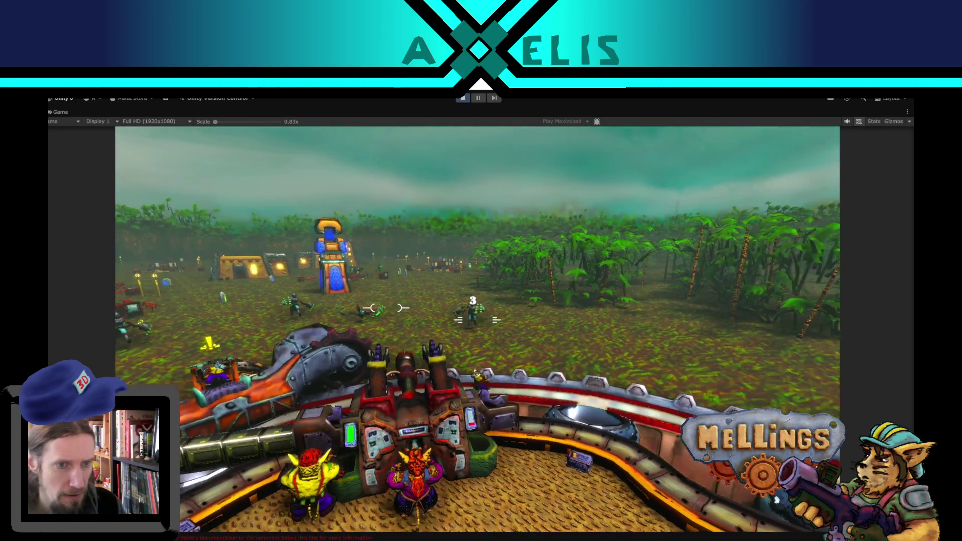
left_click(481, 311)
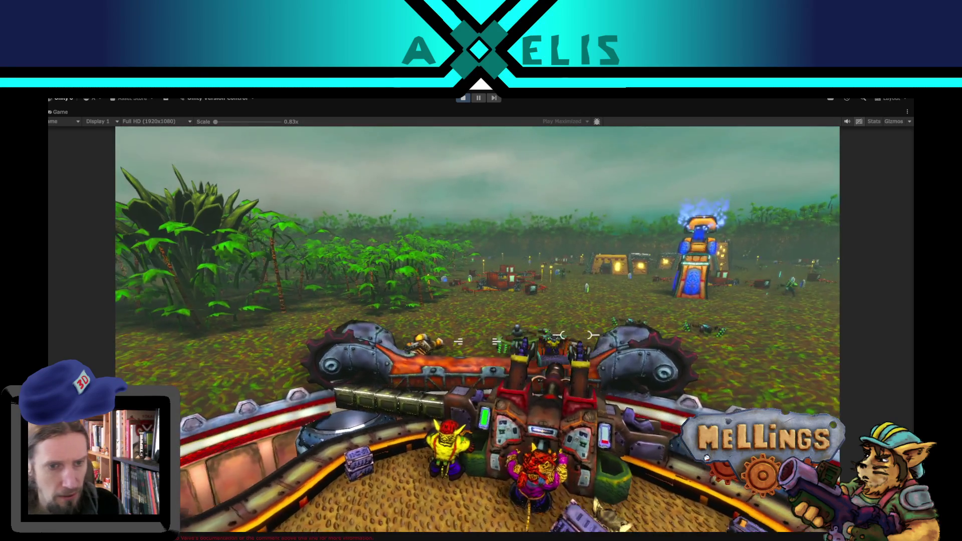
left_click(501, 331)
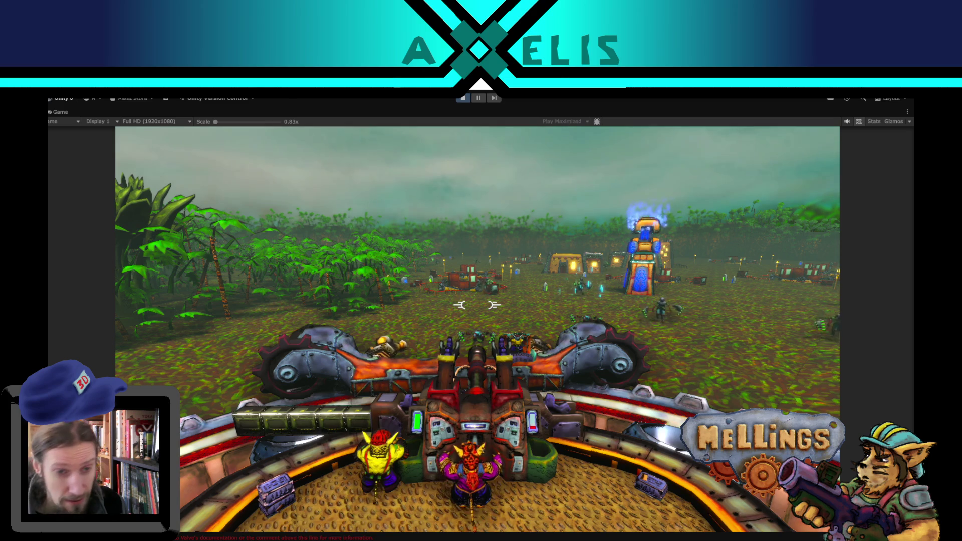
key("d")
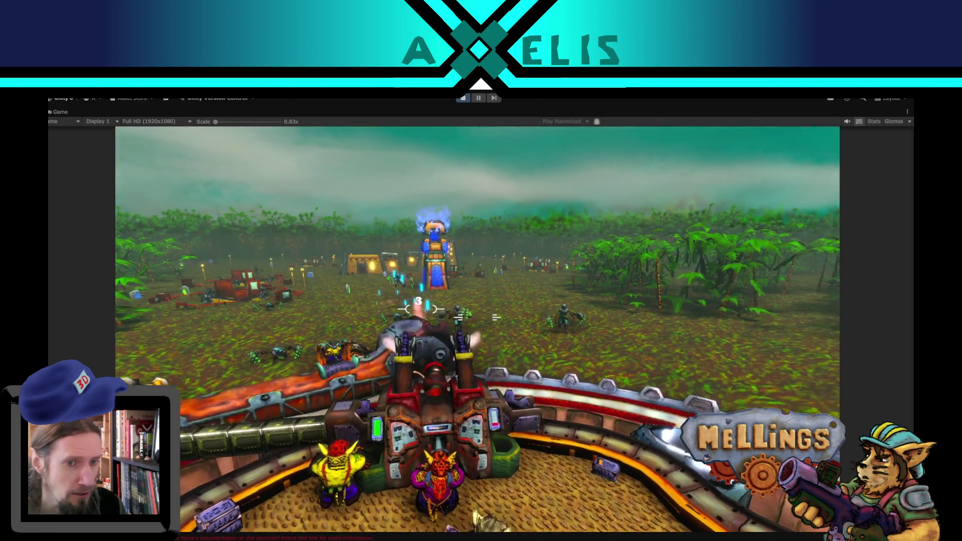
key("d")
key("a")
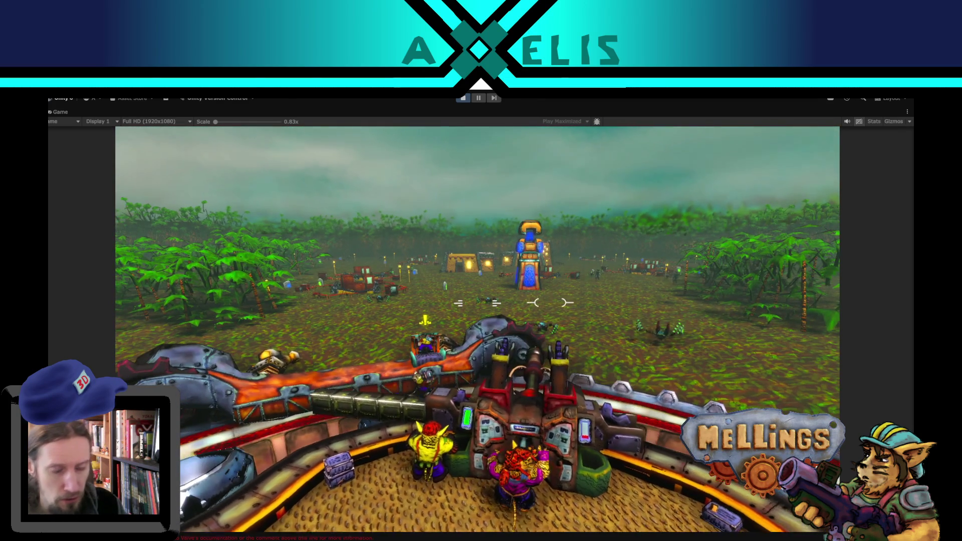
key("d")
key("a")
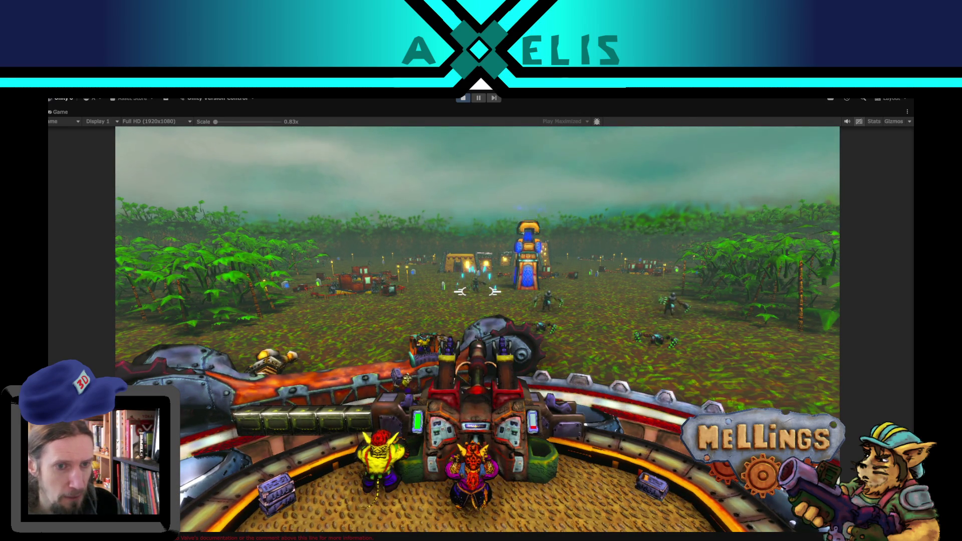
key("d")
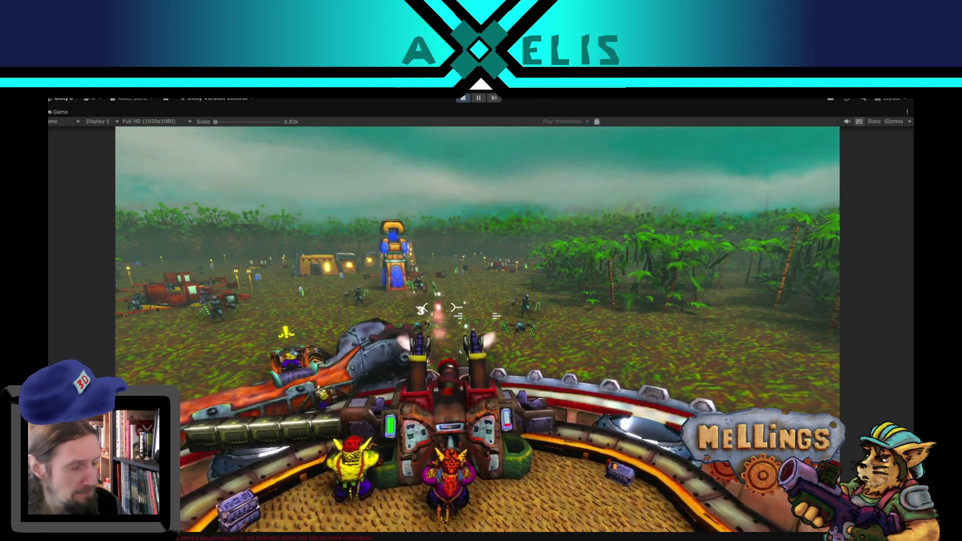
key("a")
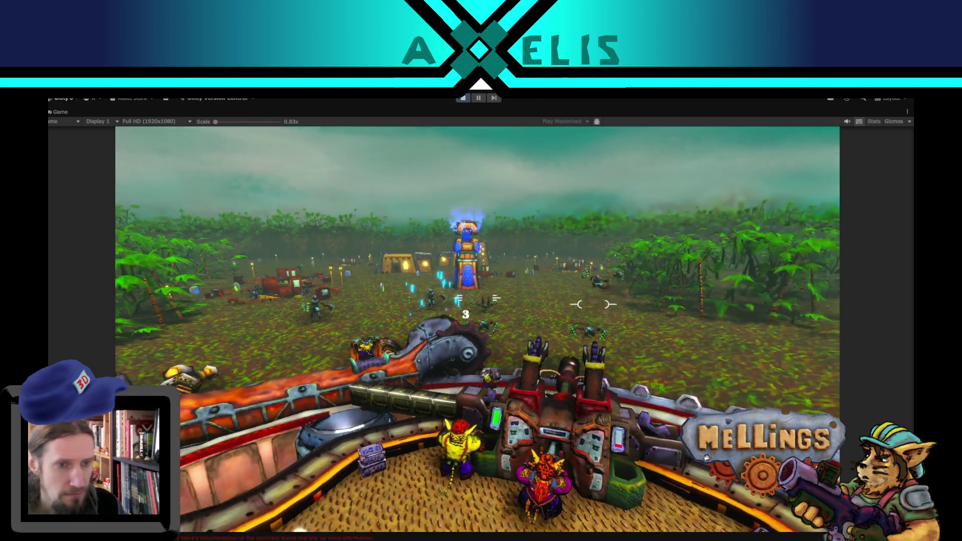
key("a")
key("a")
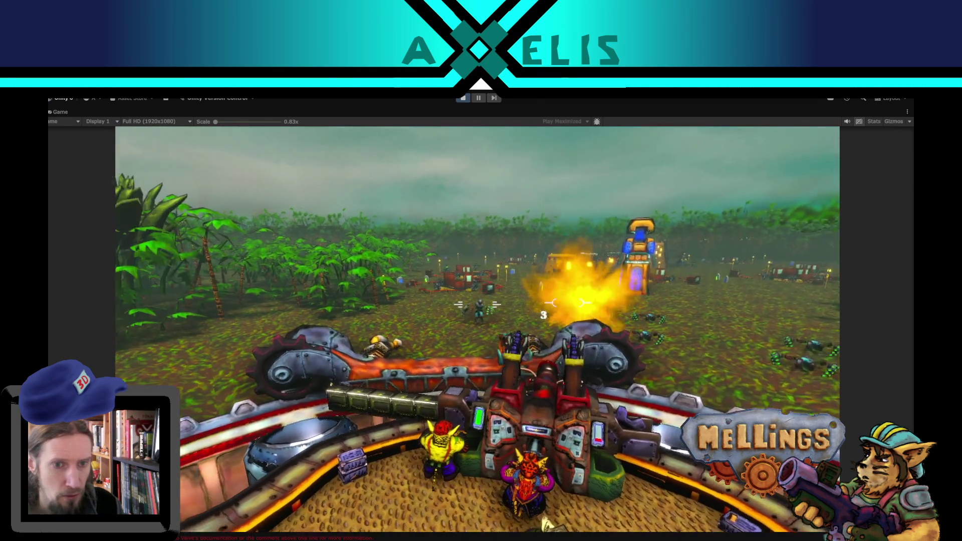
key("d")
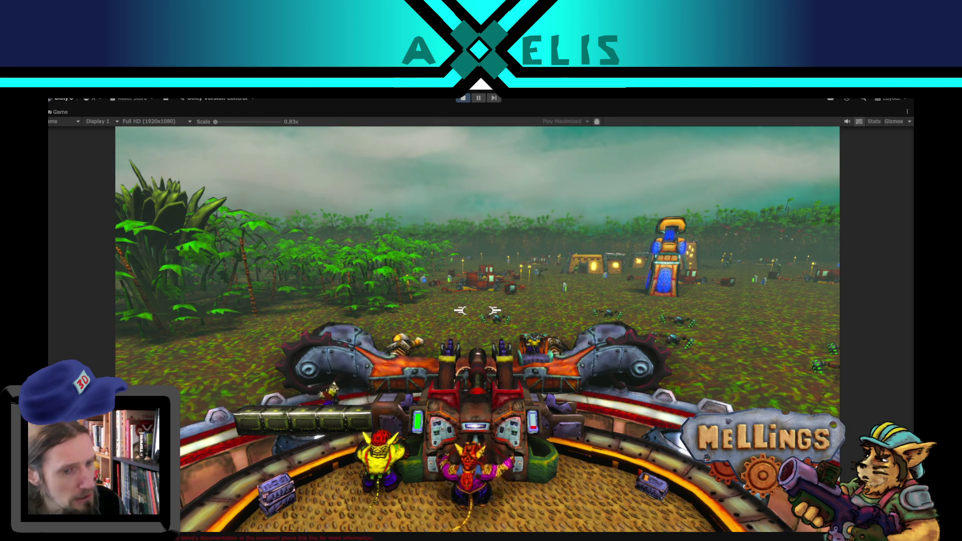
key("d")
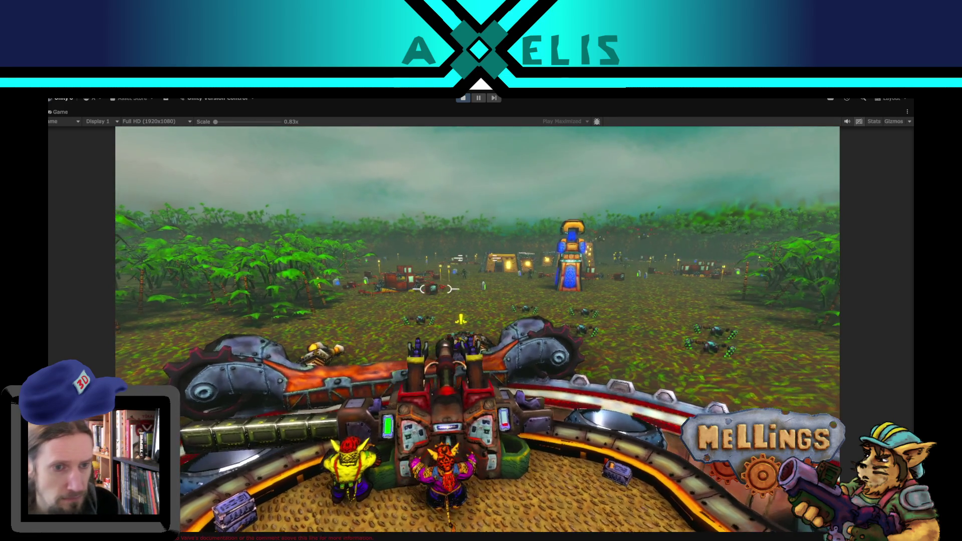
key("d")
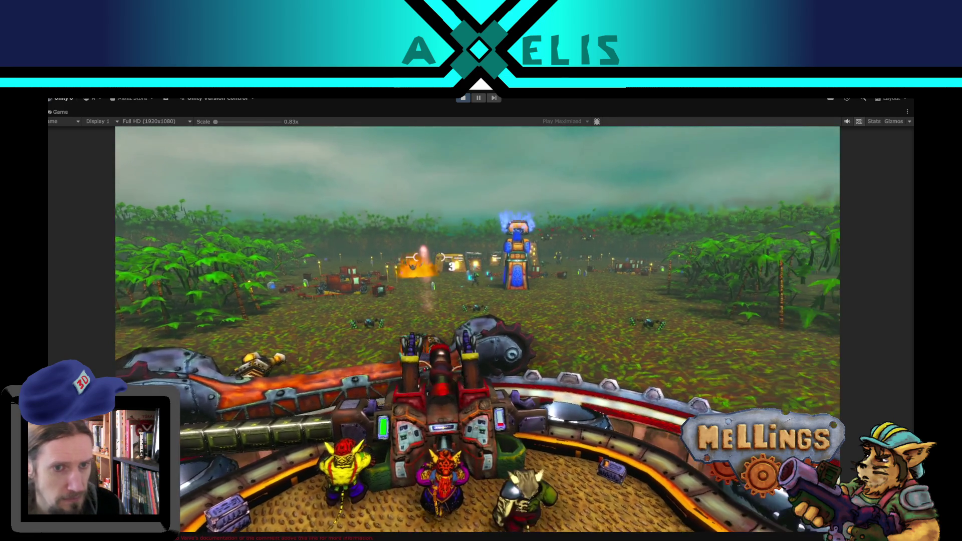
key("a")
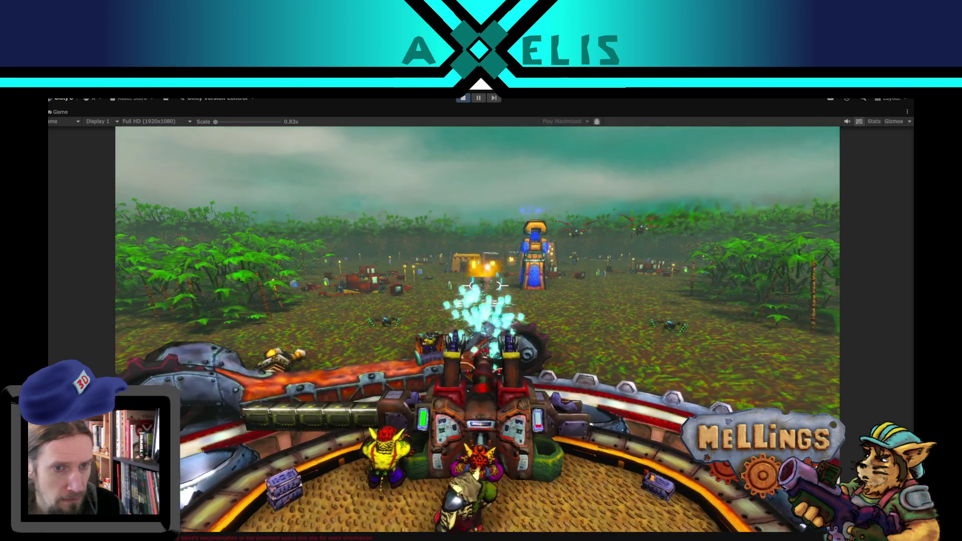
Sweep the turret left and right across the jungle while firing at enemies
key("d")
key("a")
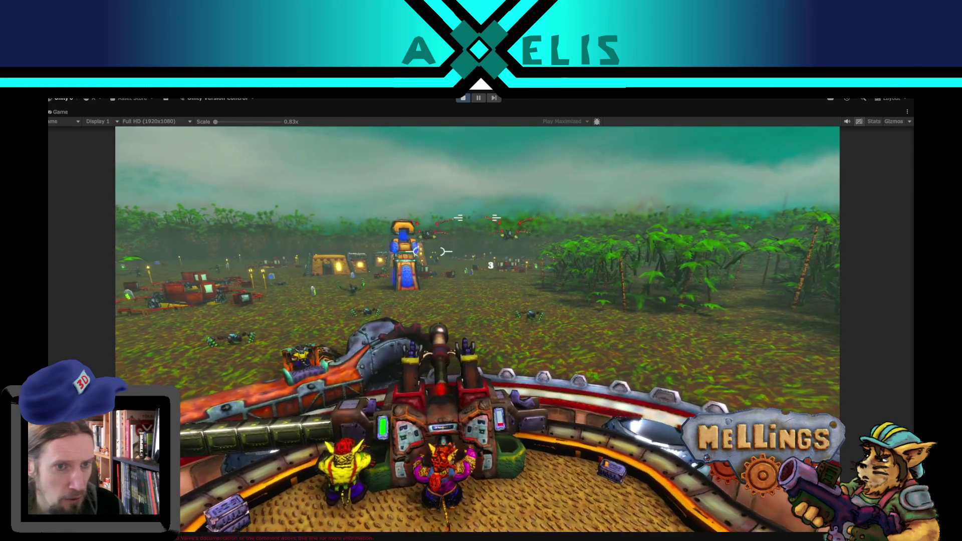
key("d")
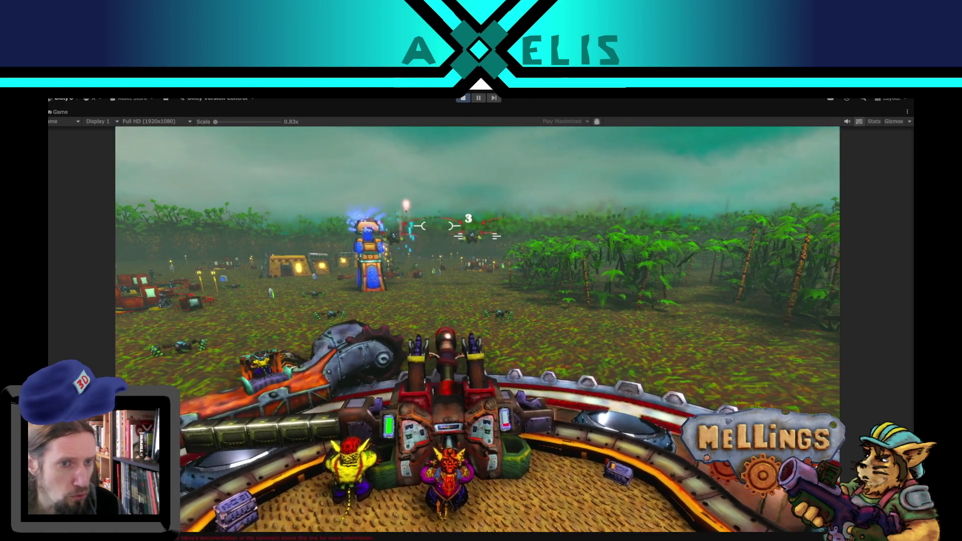
key("a")
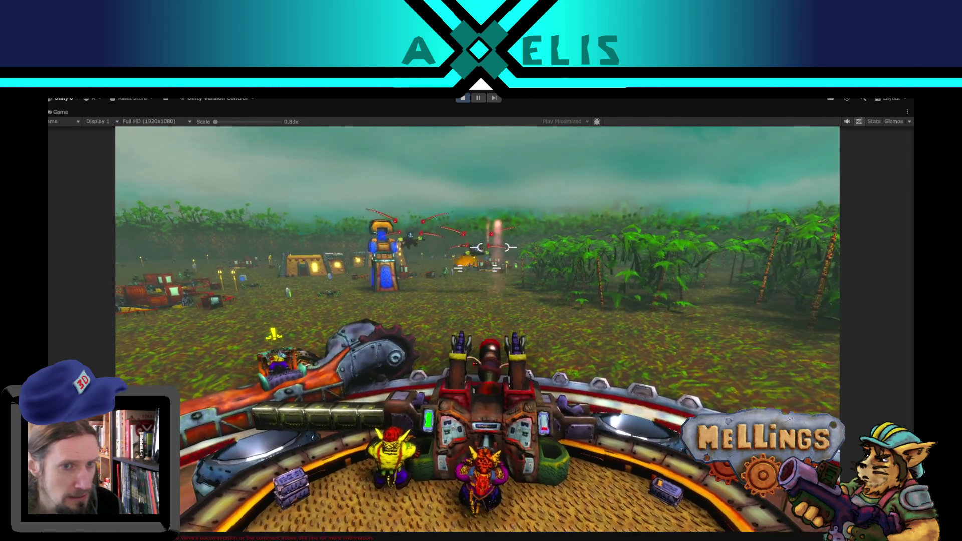
key("a")
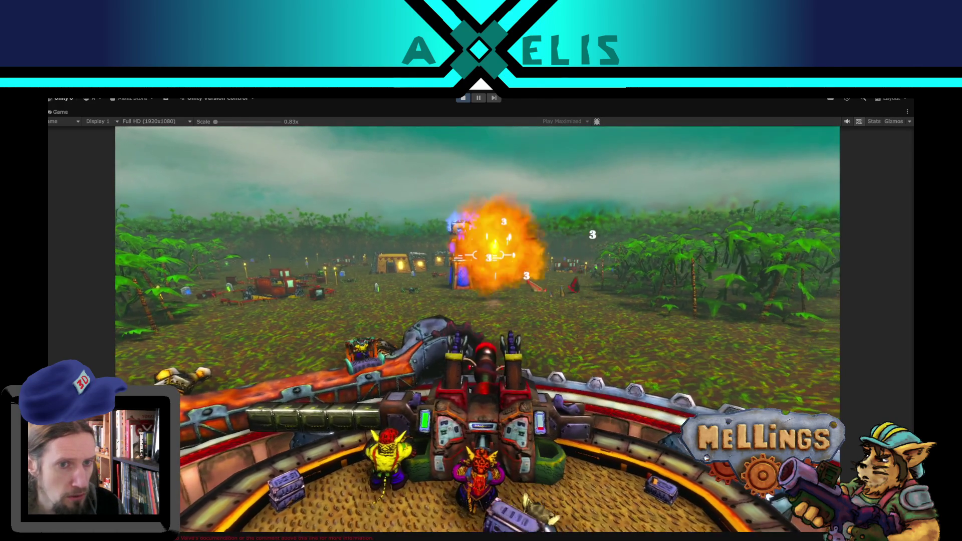
key("a")
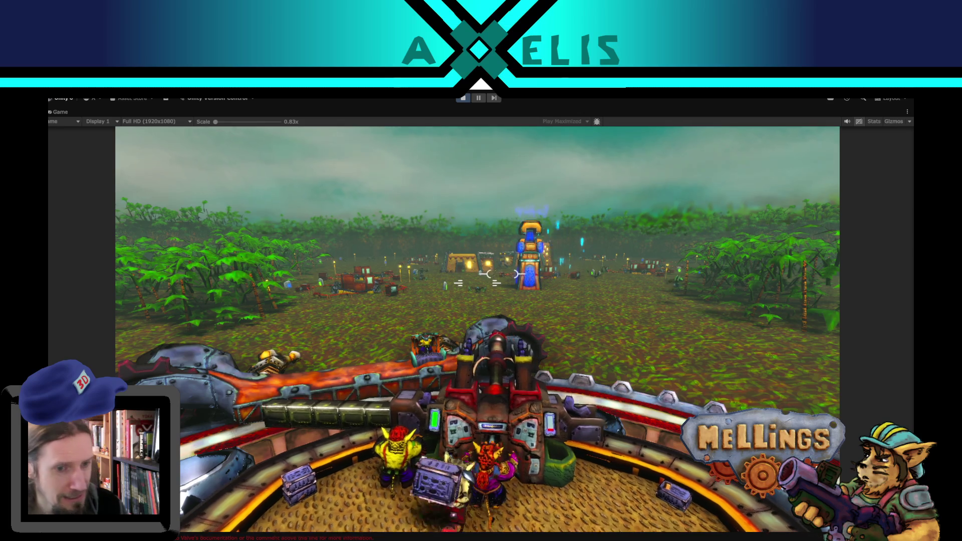
key("d")
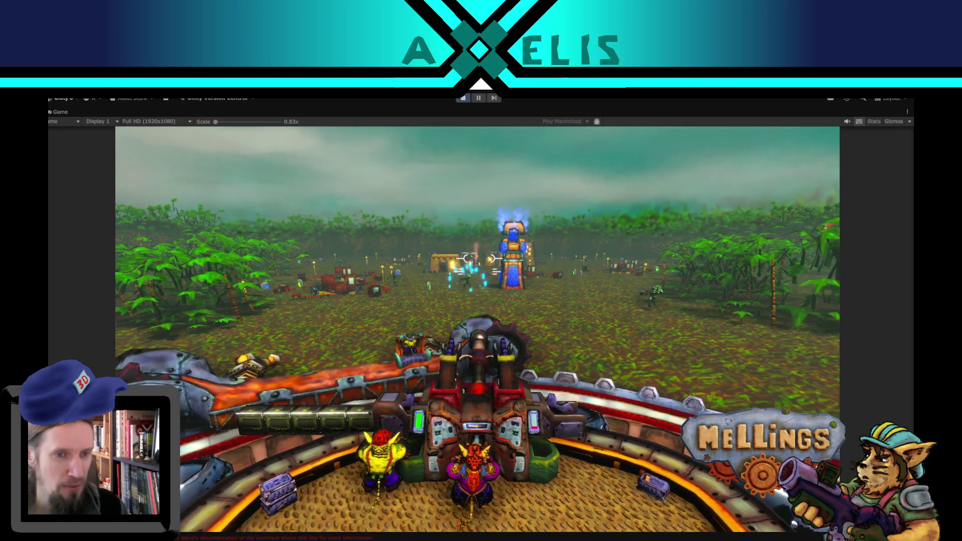
key("a")
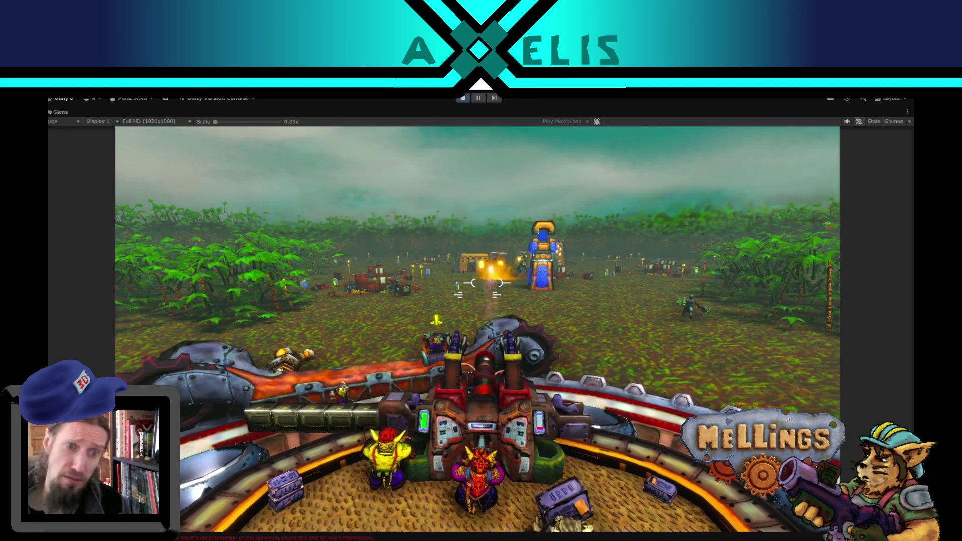
key("a")
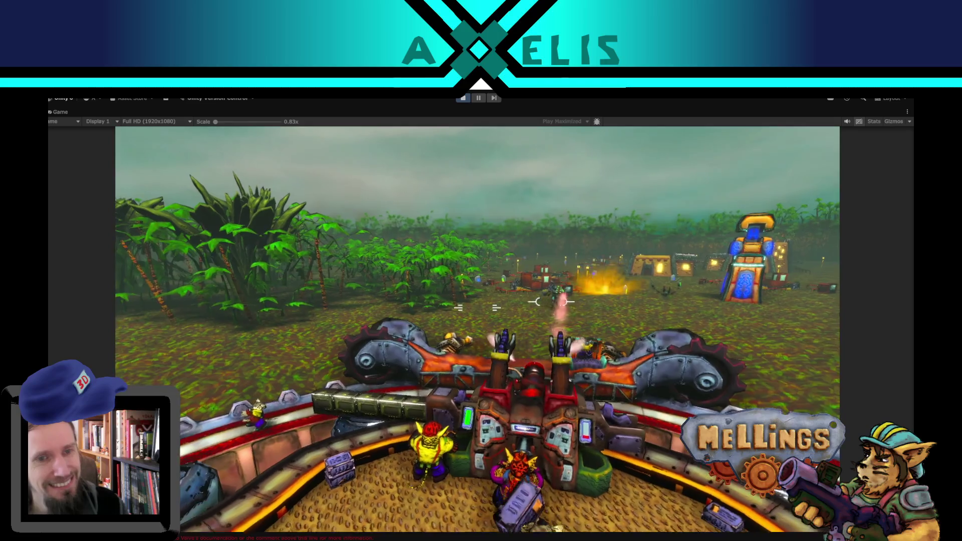
key("d")
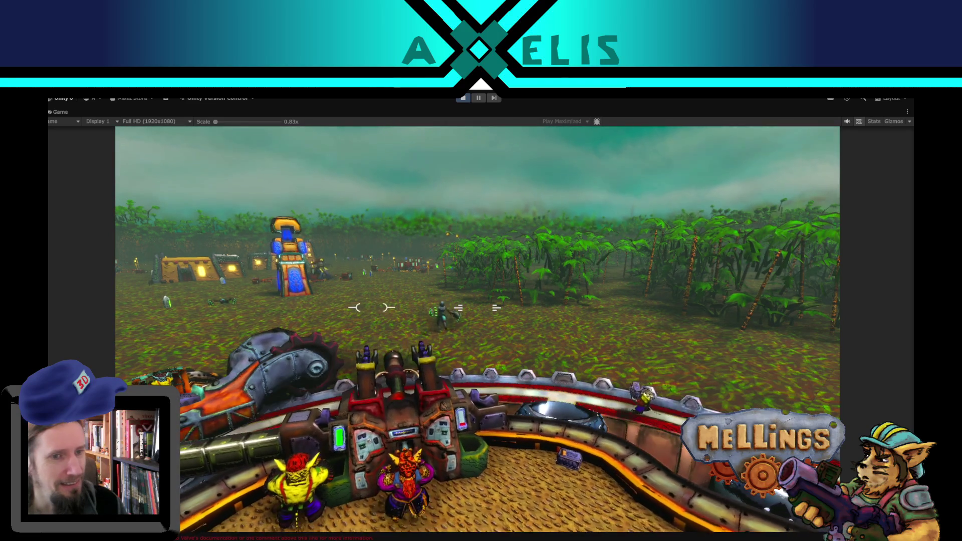
key("a")
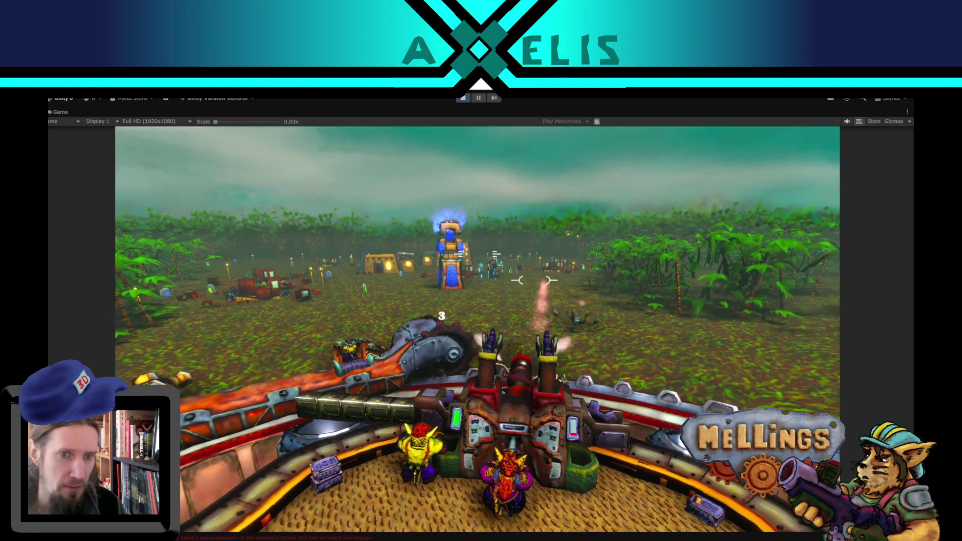
key("d")
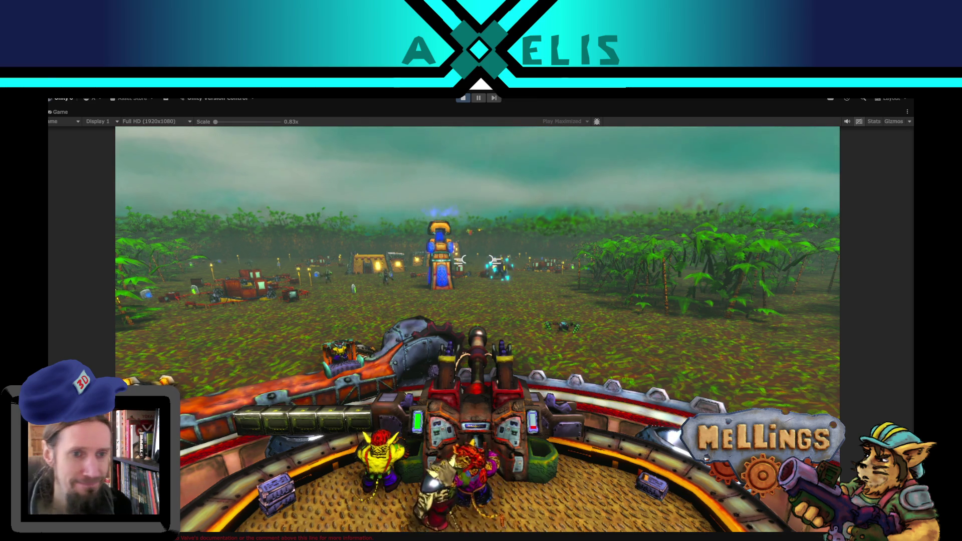
key("d")
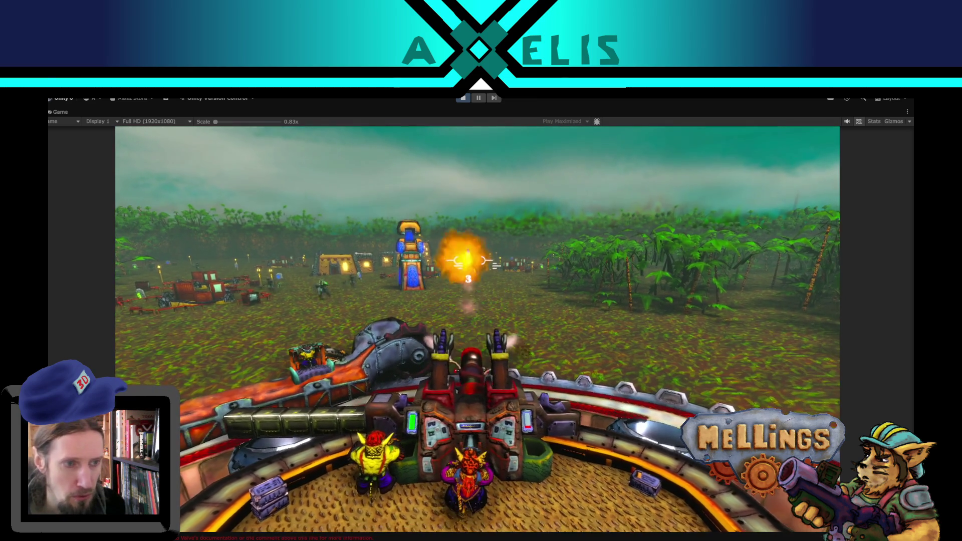
key("a")
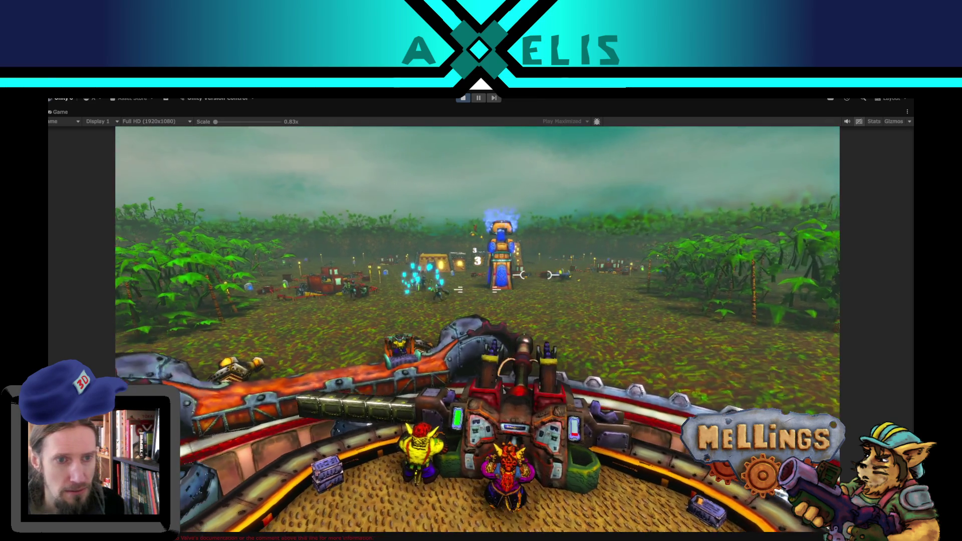
key("a")
key("a")
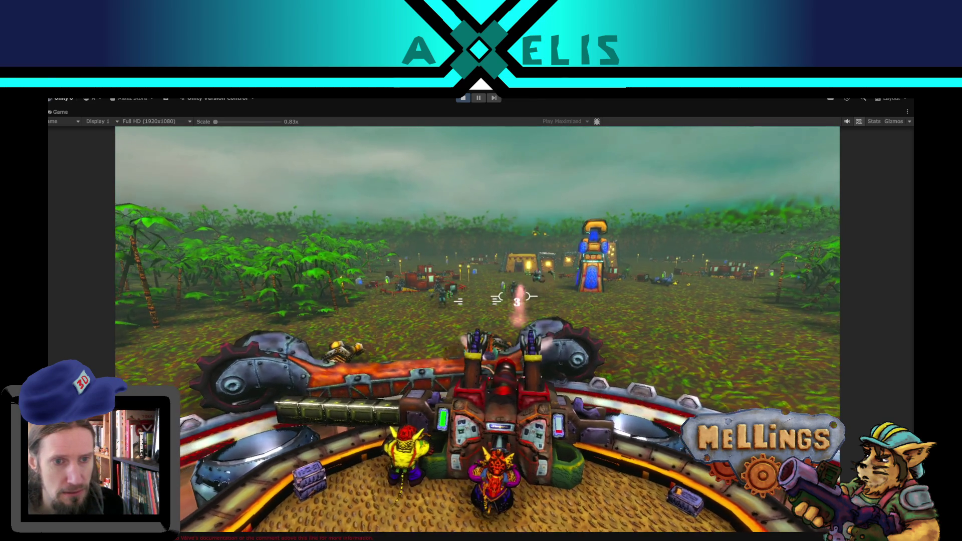
key("d")
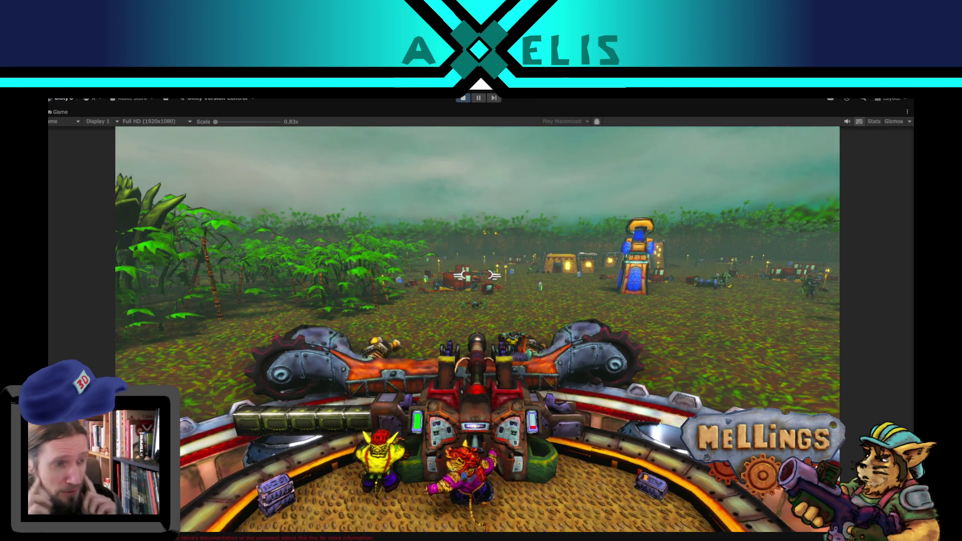
key("d")
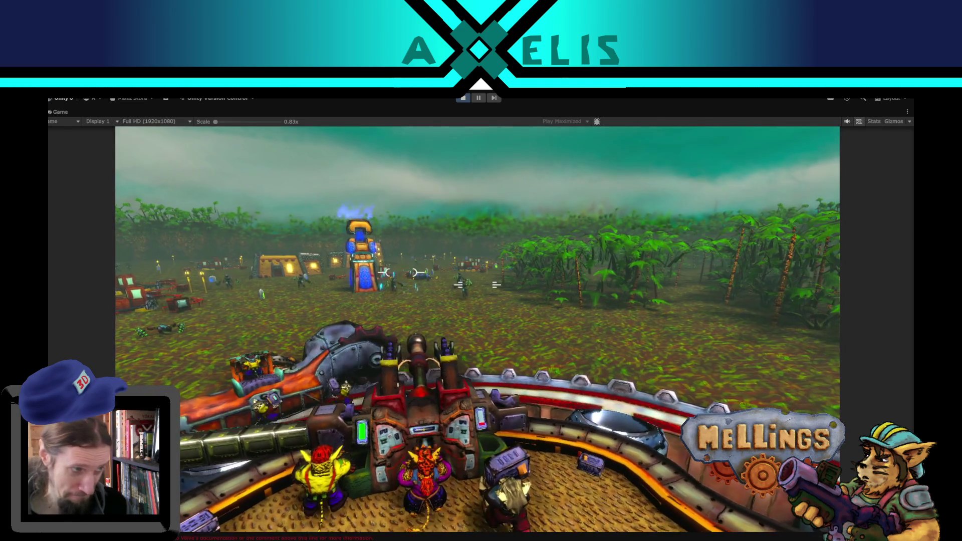
Fire at enemies near the tower, launch the chained claws, and keep aiming at ground enemies
key("space")
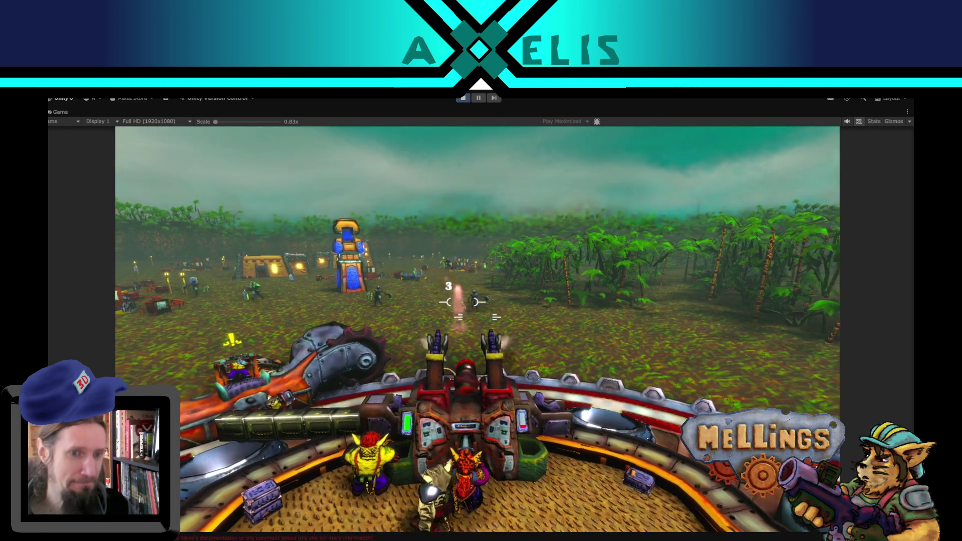
key("a")
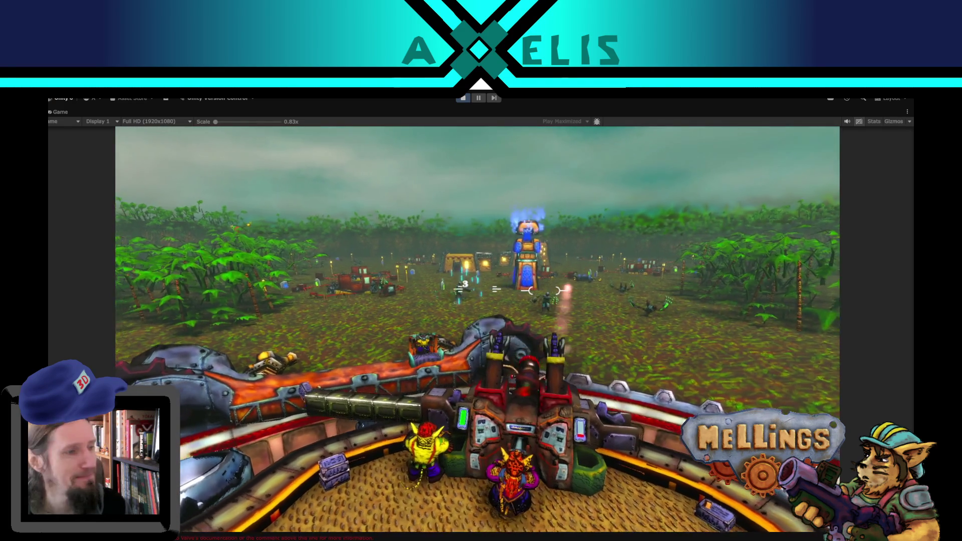
key("d")
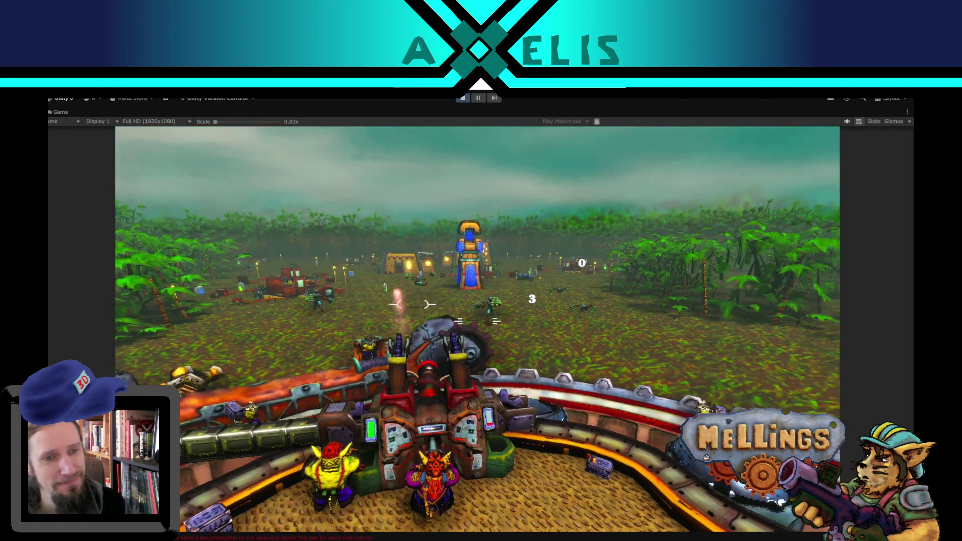
key("a")
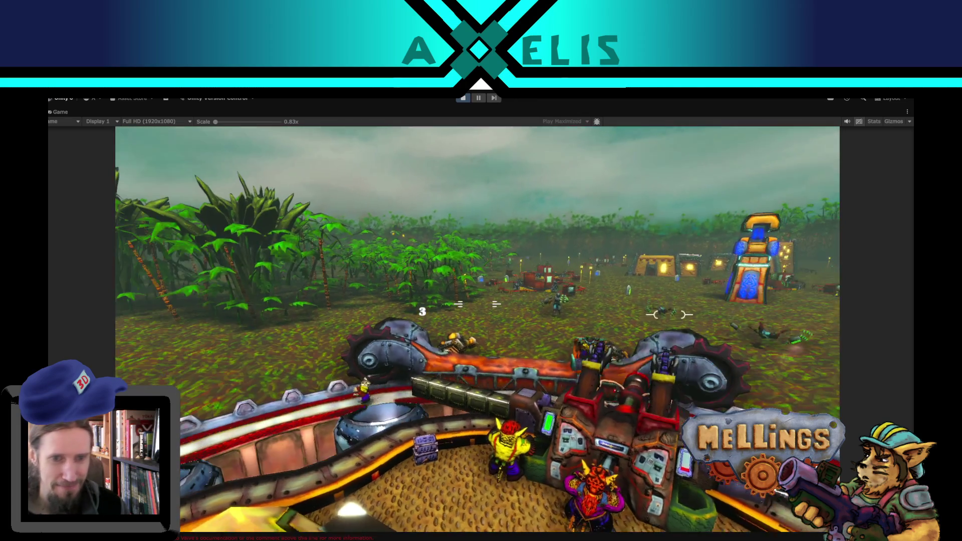
key("d")
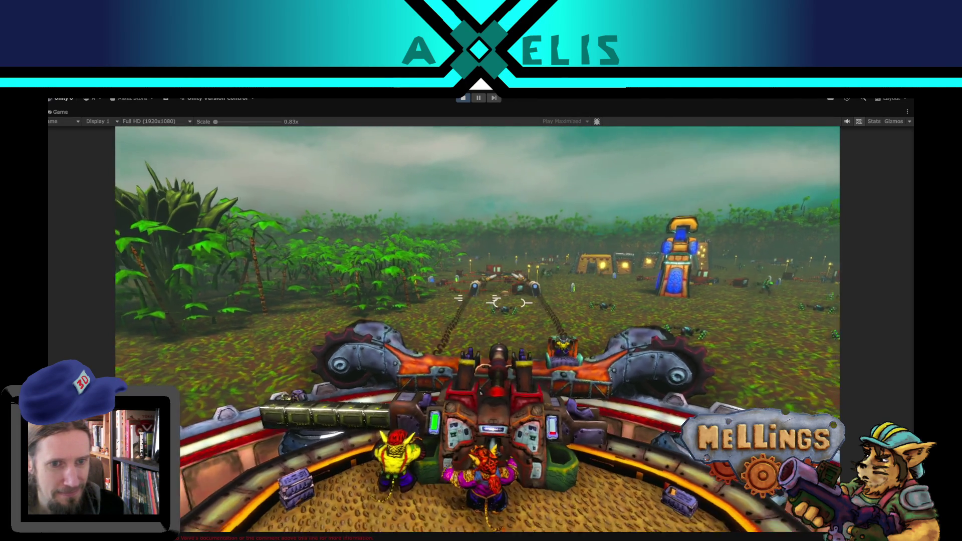
key("d")
key("d")
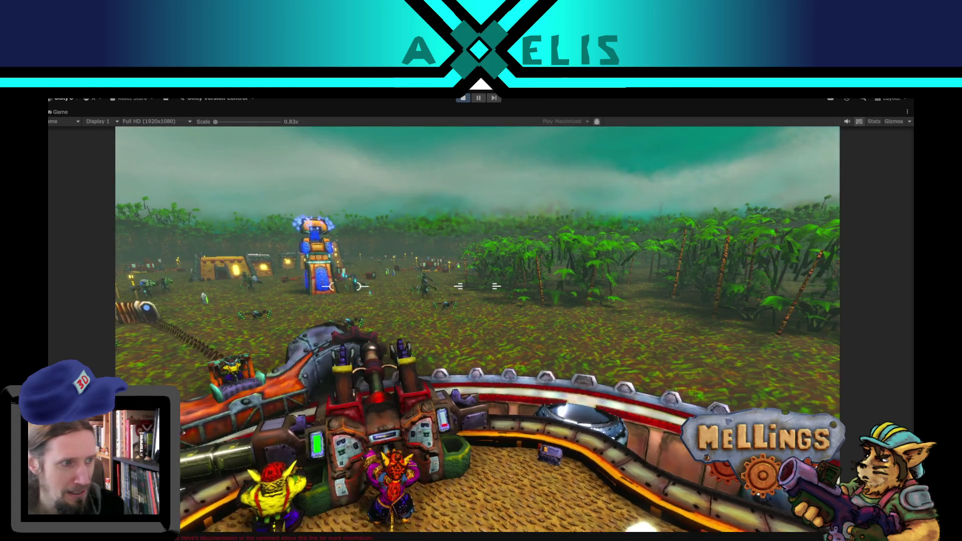
key("a")
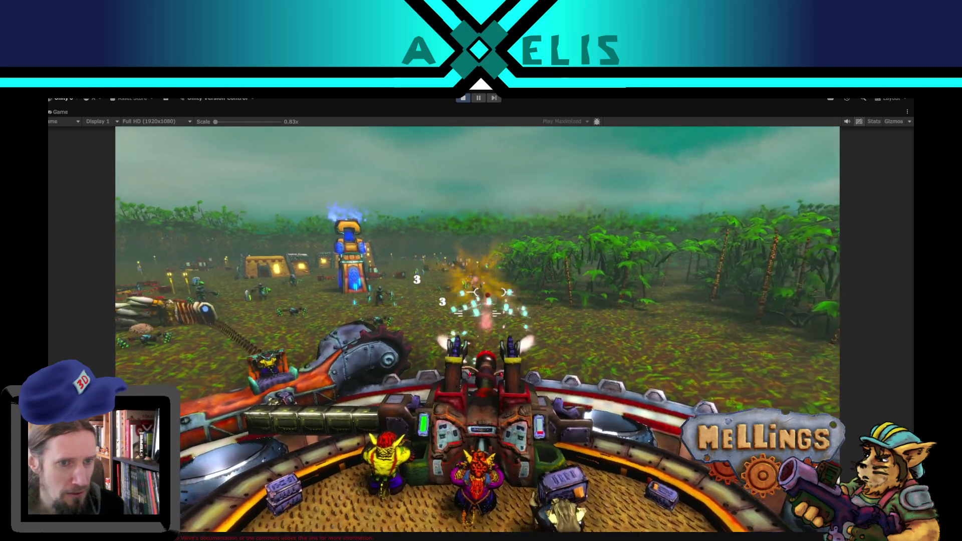
key("a")
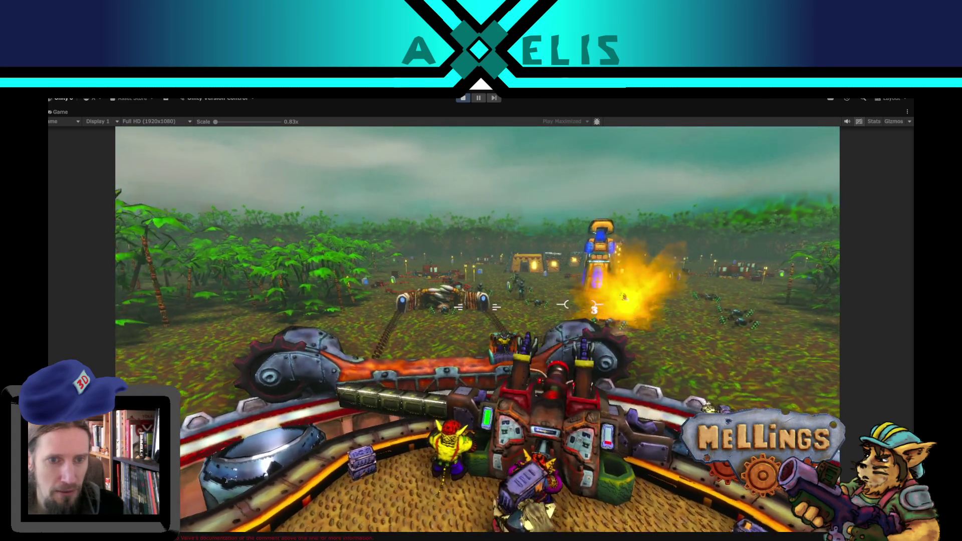
key("d")
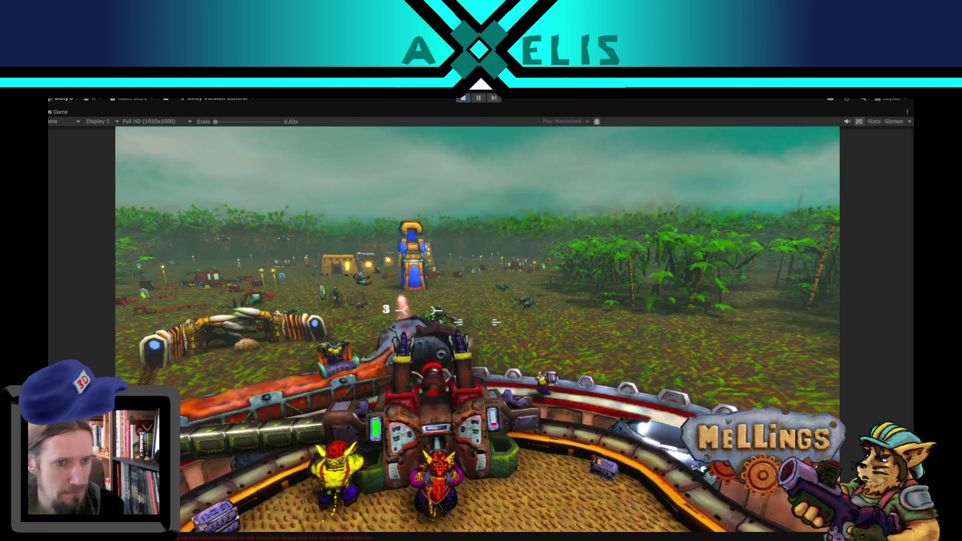
key("a")
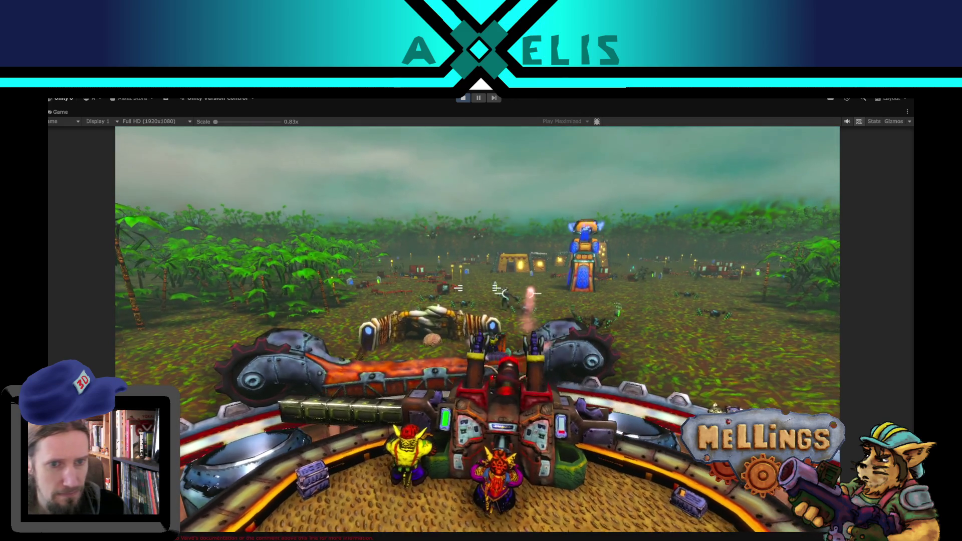
key("d")
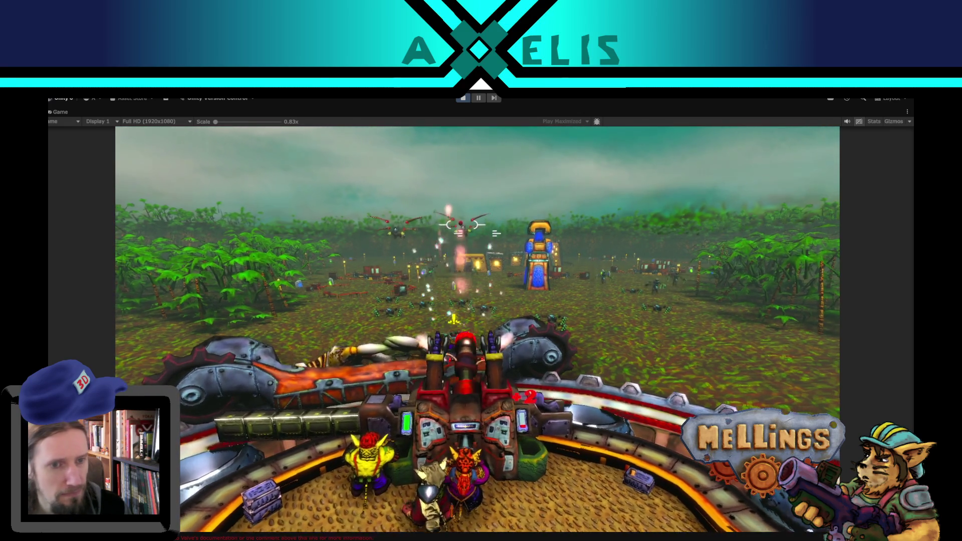
key("d")
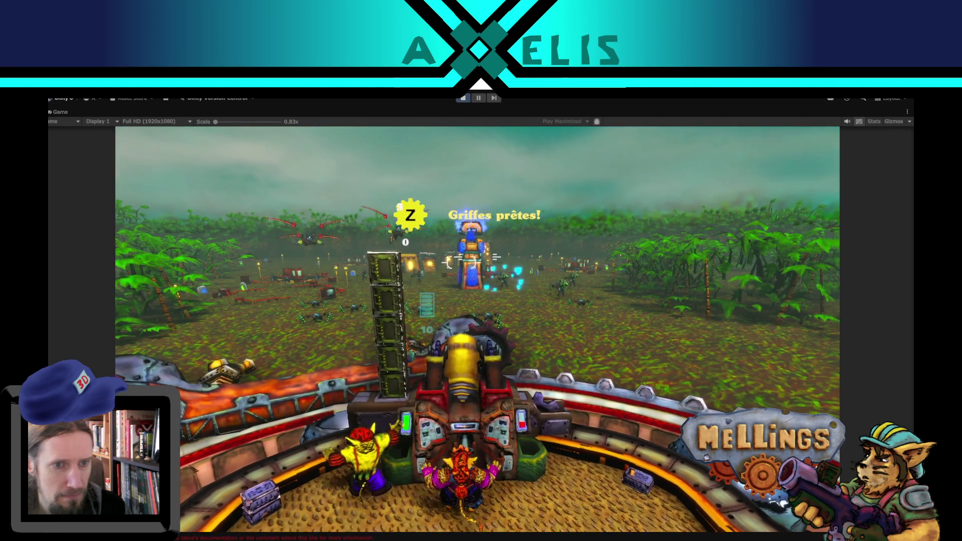
Keep swinging the turret left and right at the attackers, then pause to the in-game Menu
key("a")
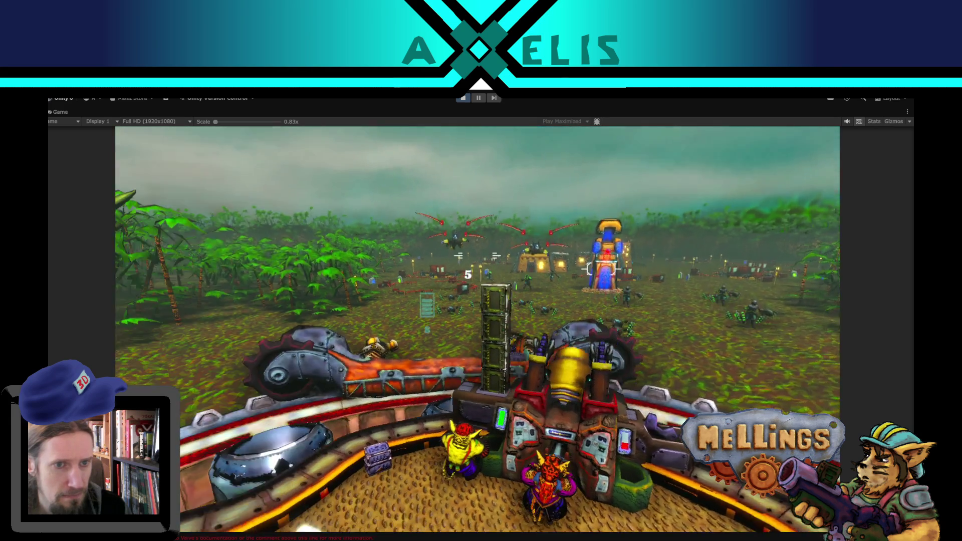
key("d")
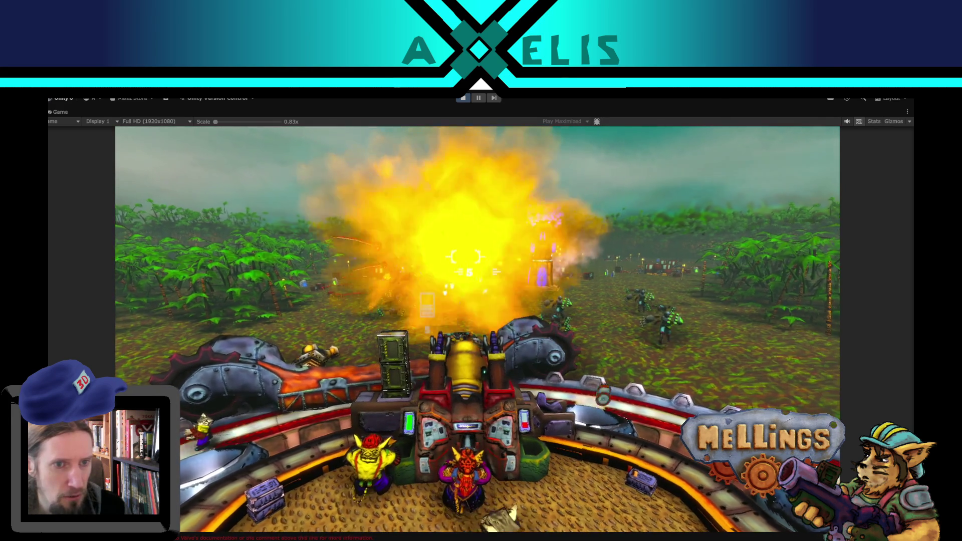
key("a")
key("a")
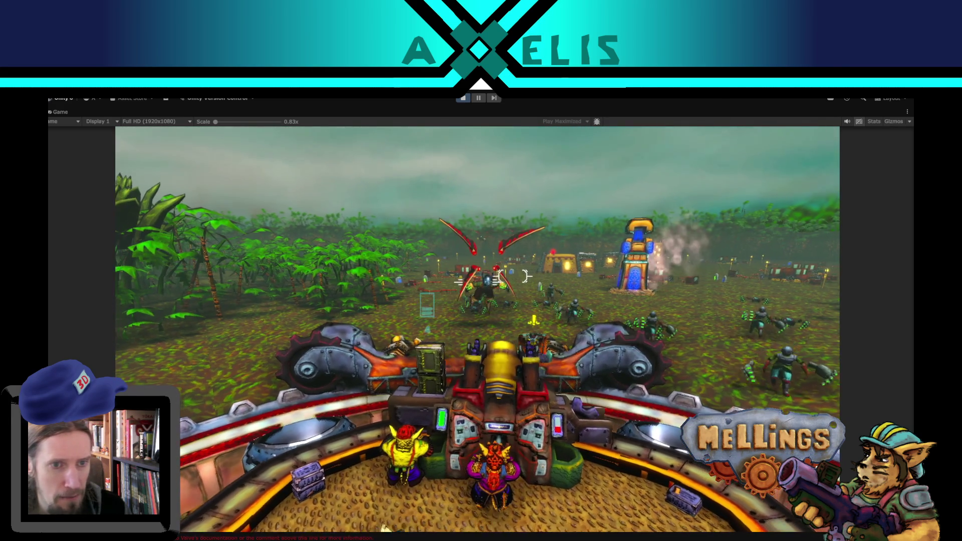
key("d")
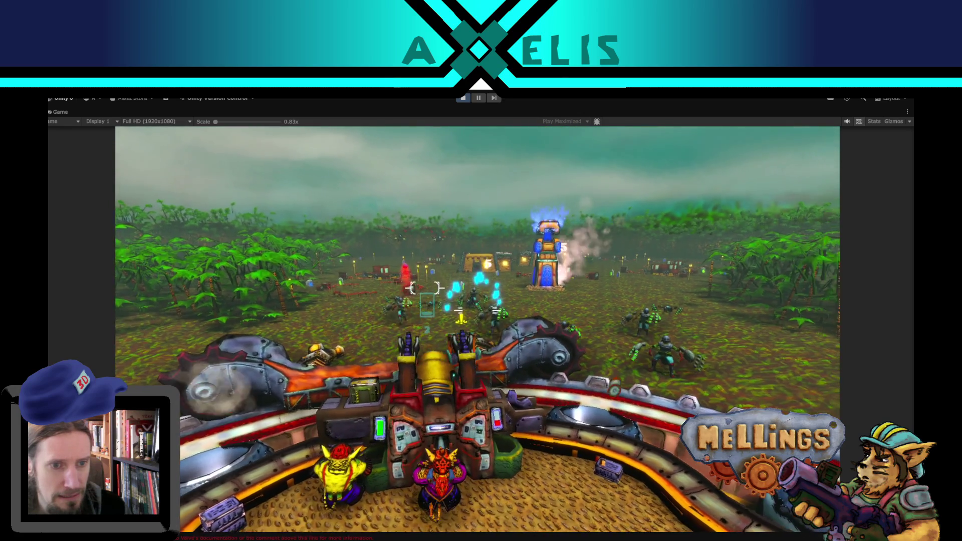
key("a")
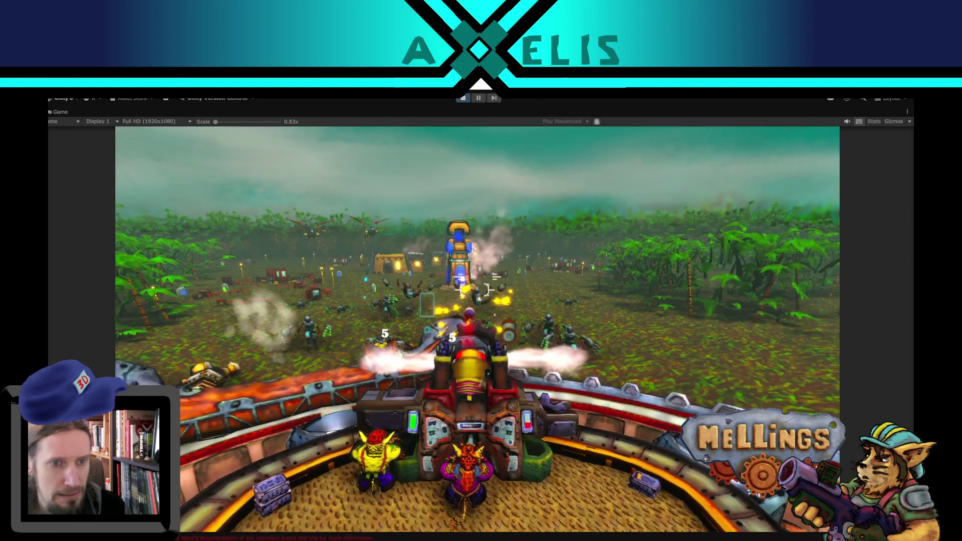
key("d")
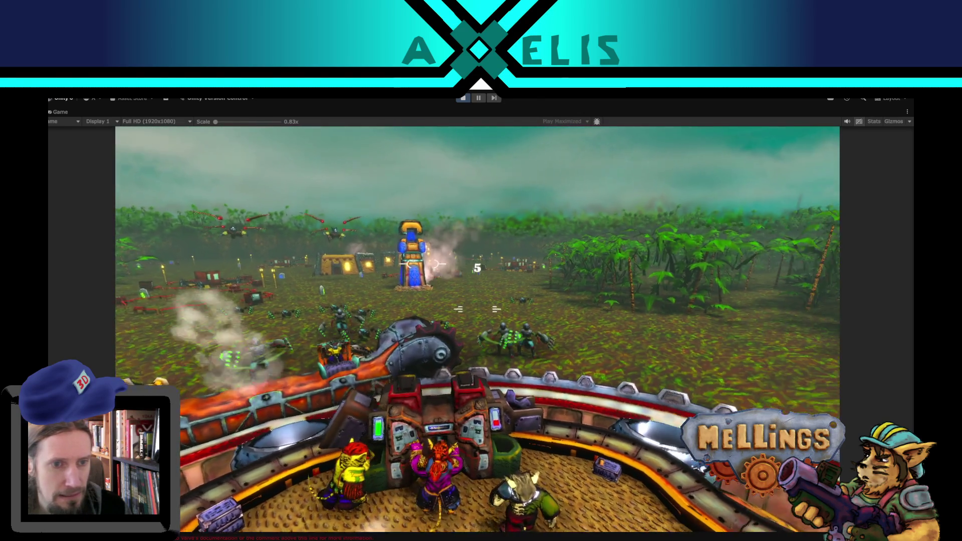
key("a")
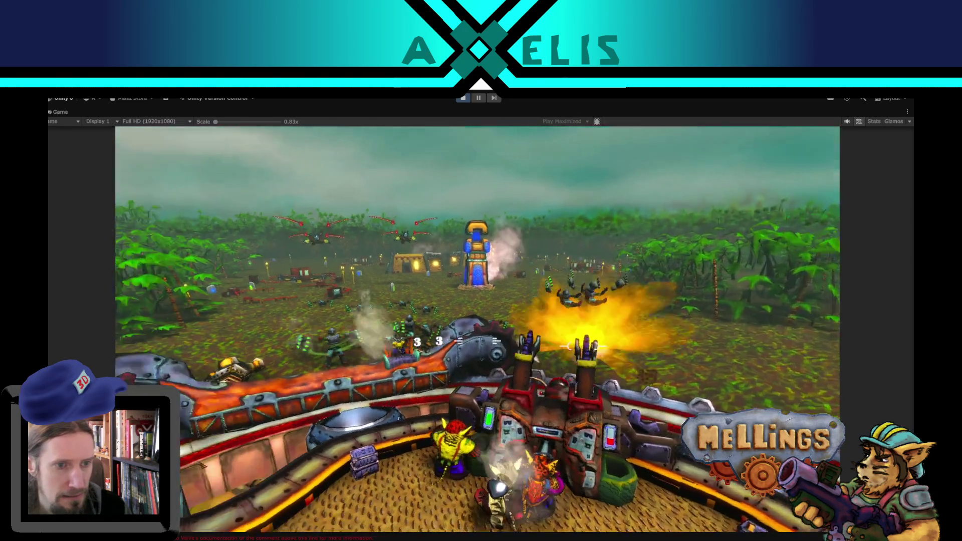
key("a")
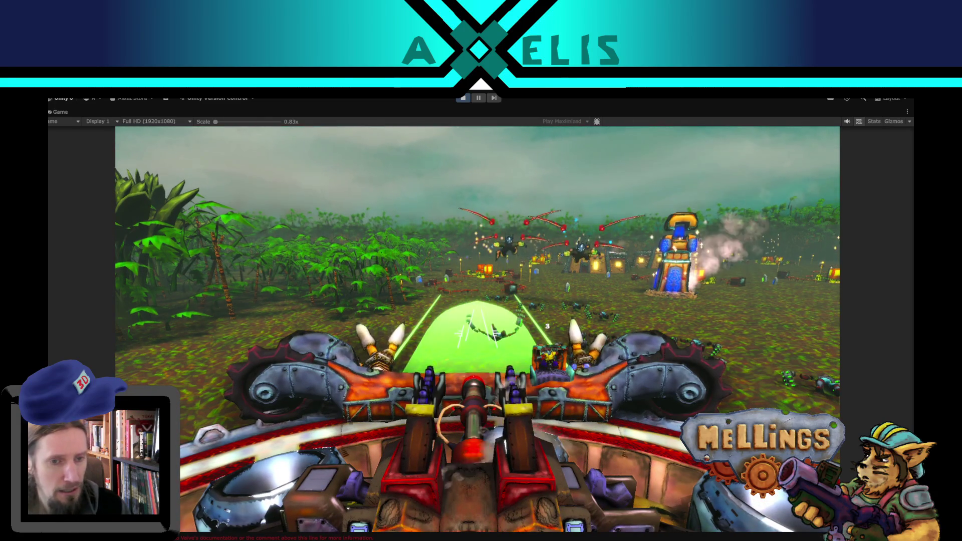
key("Escape")
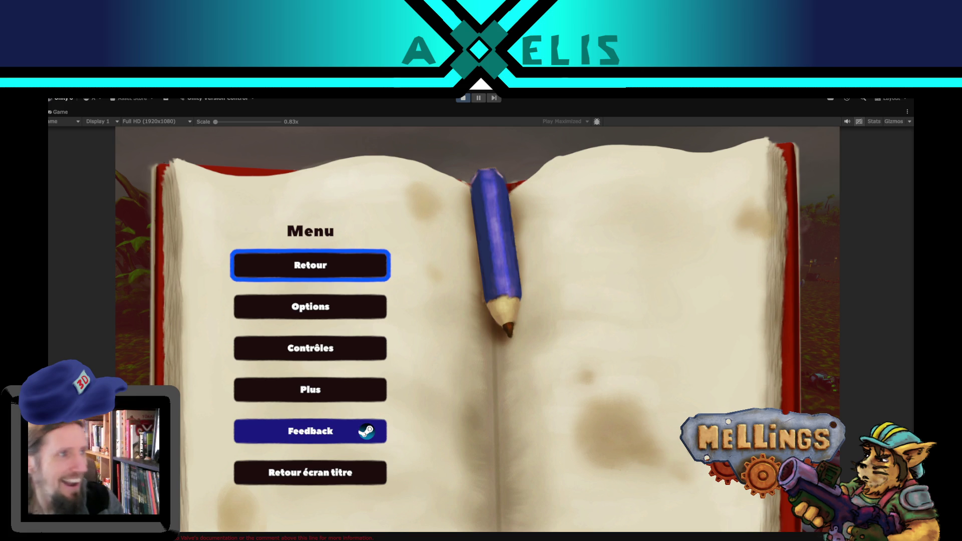
key("Return")
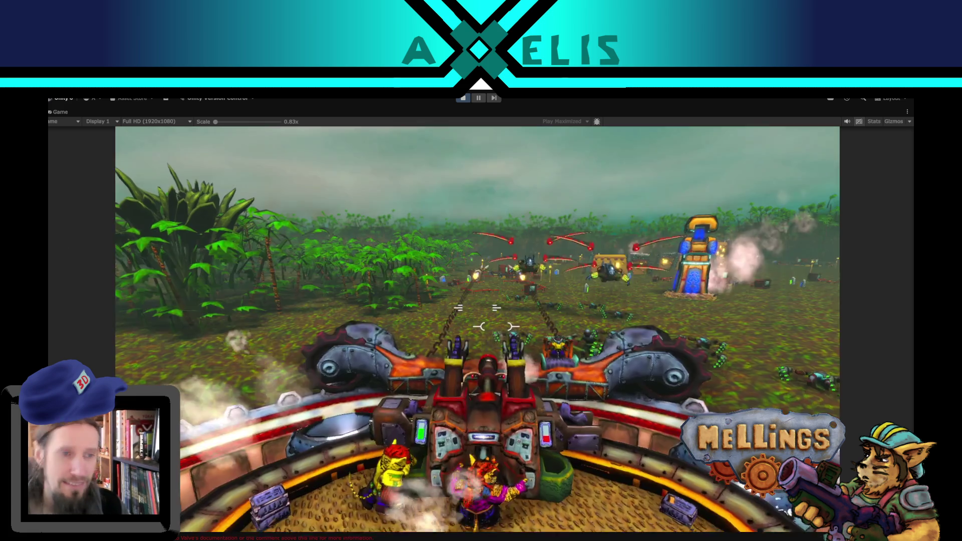